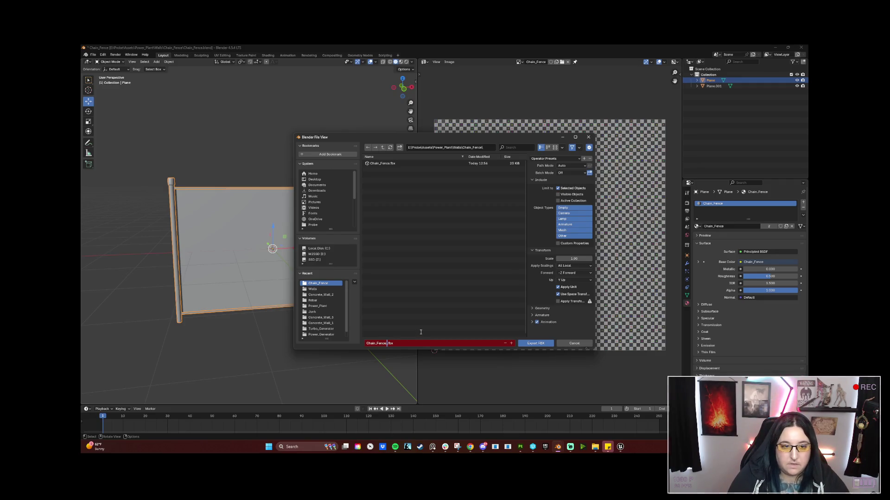
# Step: Export the fence poles as Chain_Fence_Poles.fbx, then select the flat fence panel
pyautogui.write('Poles')
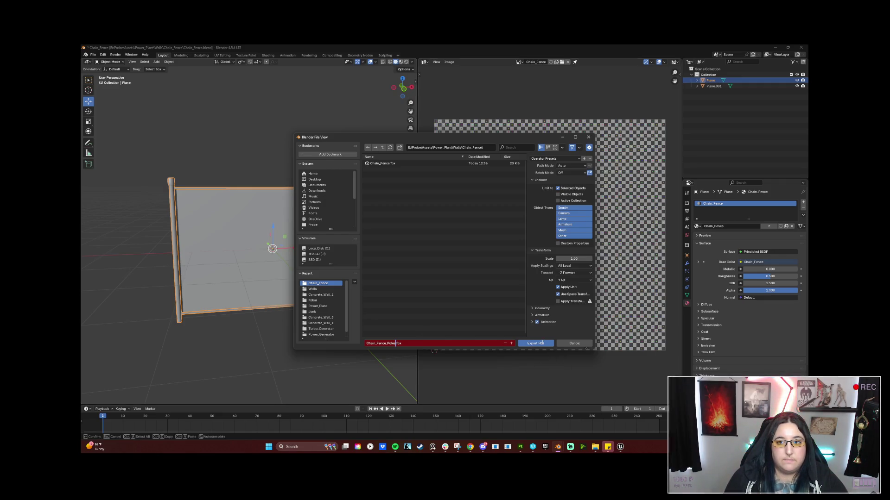
pyautogui.click(542, 343)
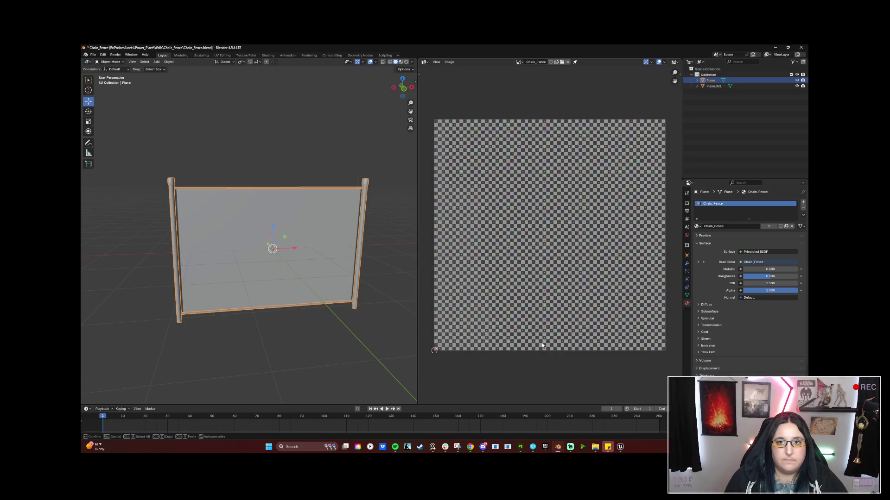
pyautogui.click(226, 220)
# Step: Orbit to a straight-on front view of the fence and frame the panel
pyautogui.press('`')
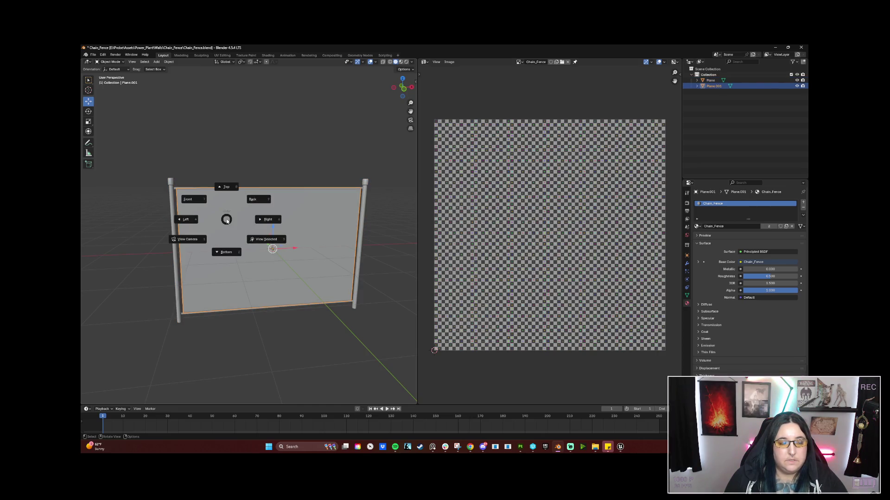
pyautogui.click(228, 226)
pyautogui.moveTo(252, 299)
pyautogui.mouseDown()
pyautogui.moveTo(251, 229)
pyautogui.moveTo(237, 261)
pyautogui.mouseUp()
pyautogui.scroll(-1, 224, 242)
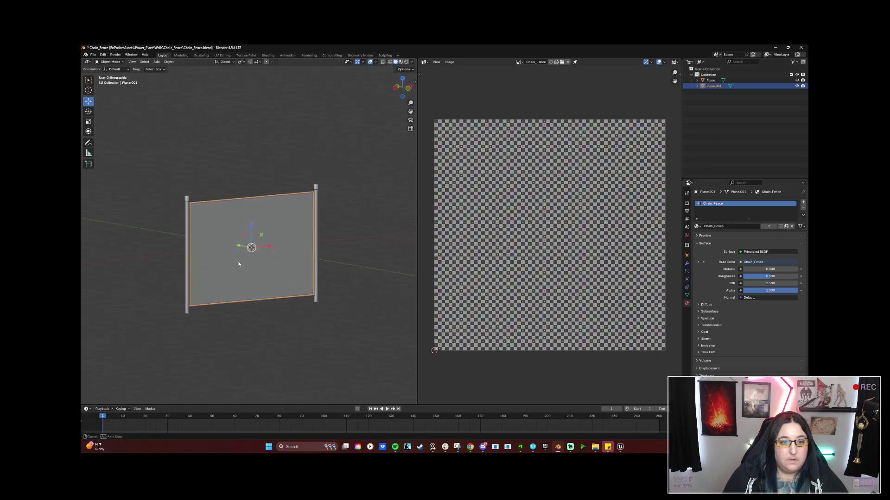
pyautogui.scroll(2, 234, 265)
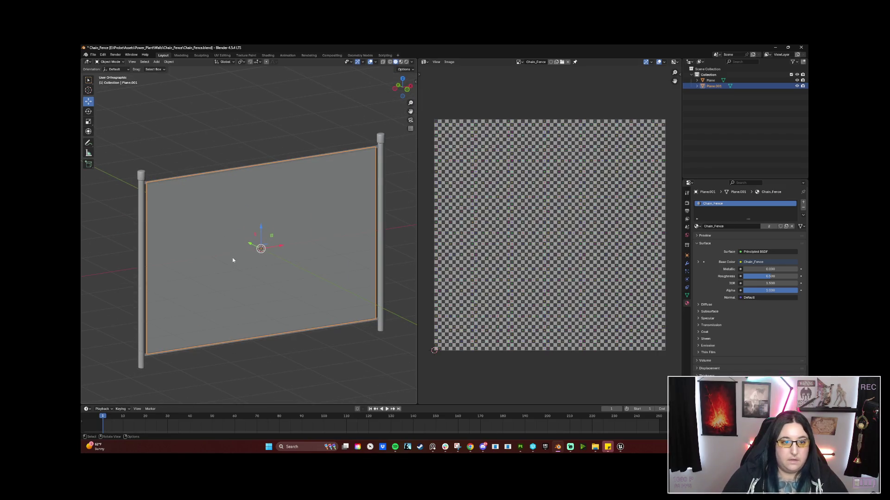
pyautogui.moveTo(243, 254)
pyautogui.mouseDown()
pyautogui.moveTo(246, 314)
pyautogui.moveTo(234, 308)
pyautogui.moveTo(250, 312)
pyautogui.moveTo(179, 304)
pyautogui.moveTo(298, 300)
pyautogui.moveTo(245, 308)
pyautogui.mouseUp()
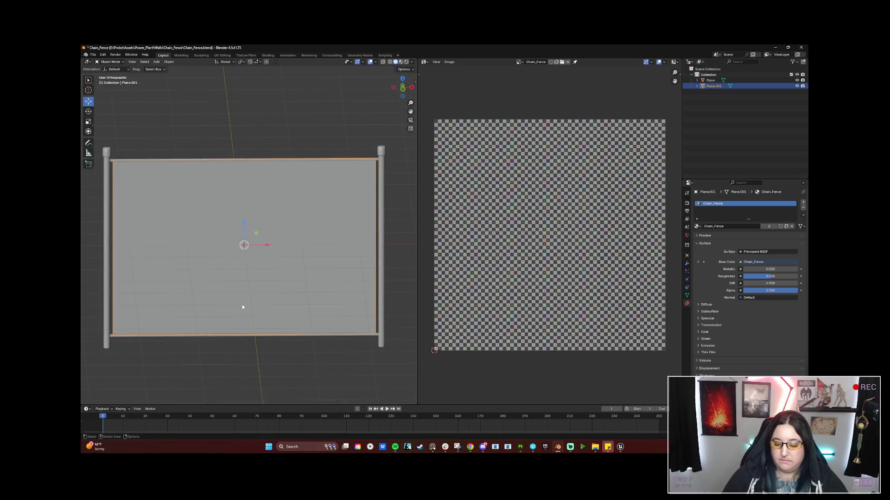
pyautogui.press('KP_Decimal')
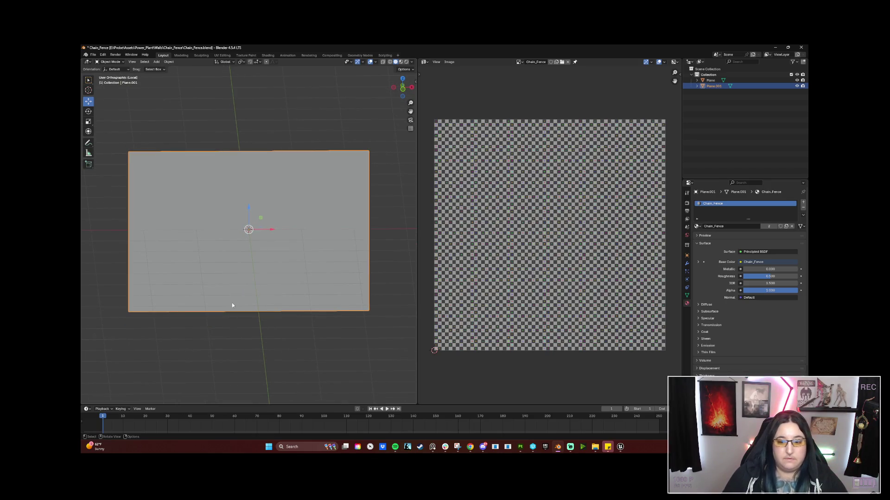
# Step: Reselect Plane.001 and enter Edit Mode on its mesh
pyautogui.click(117, 79)
pyautogui.scroll(-3, 208, 218)
pyautogui.moveTo(235, 240)
pyautogui.mouseDown()
pyautogui.moveTo(249, 250)
pyautogui.moveTo(241, 243)
pyautogui.mouseUp()
pyautogui.scroll(3, 249, 250)
pyautogui.click(240, 240)
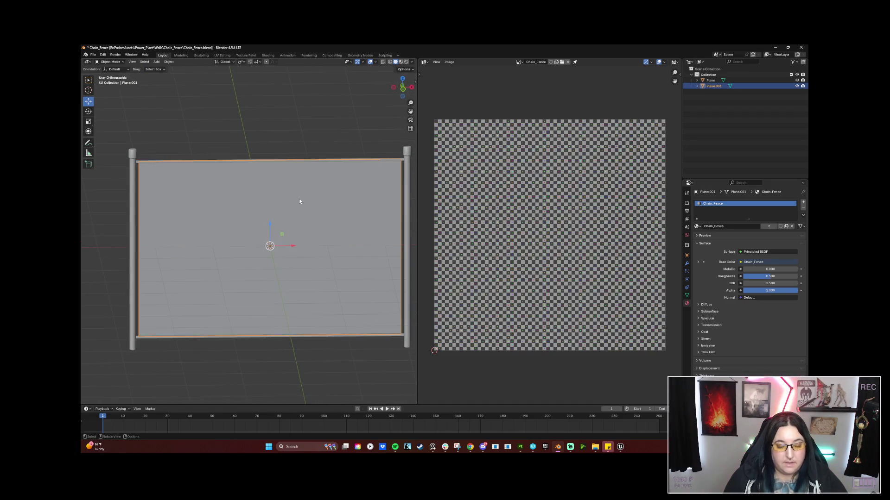
pyautogui.press('Tab')
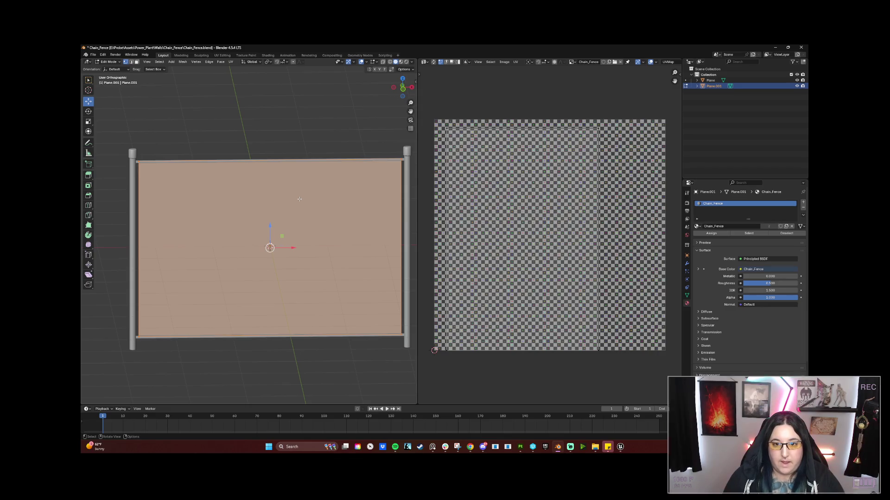
# Step: Unwrap the panel's UVs Angle Based, checking Material Preview before returning to Solid shading
pyautogui.press('u')
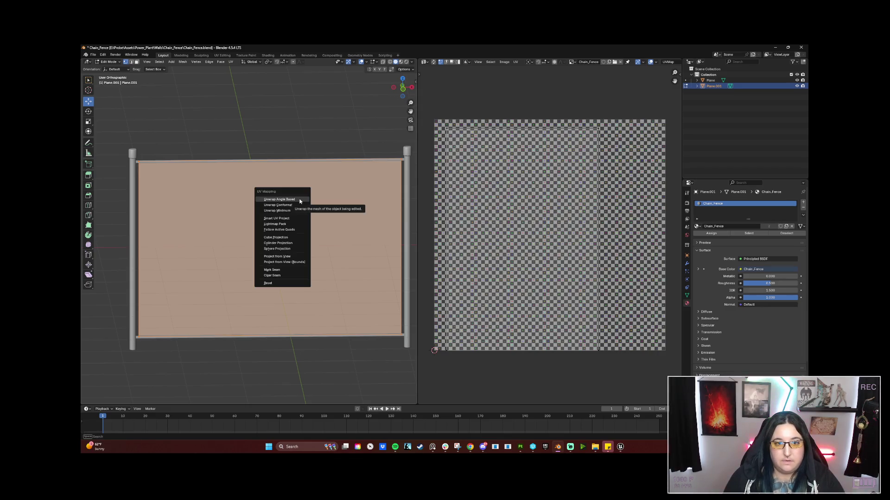
pyautogui.click(299, 199)
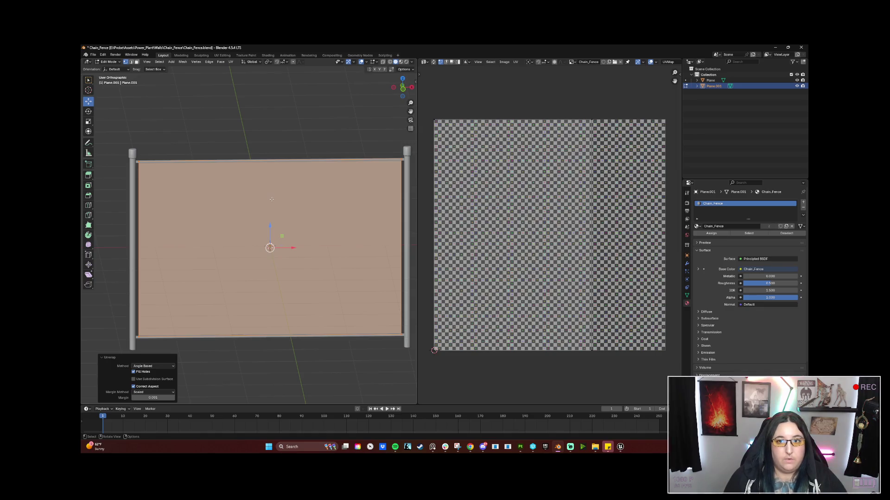
pyautogui.click(401, 62)
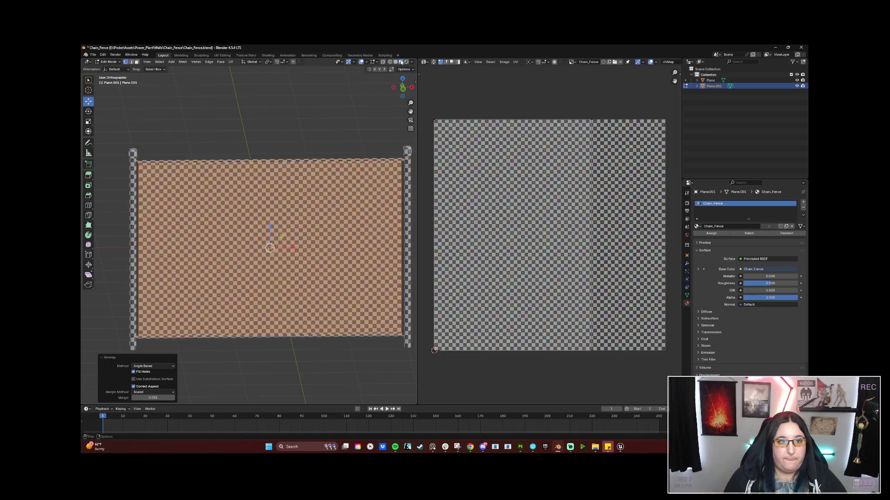
pyautogui.click(395, 63)
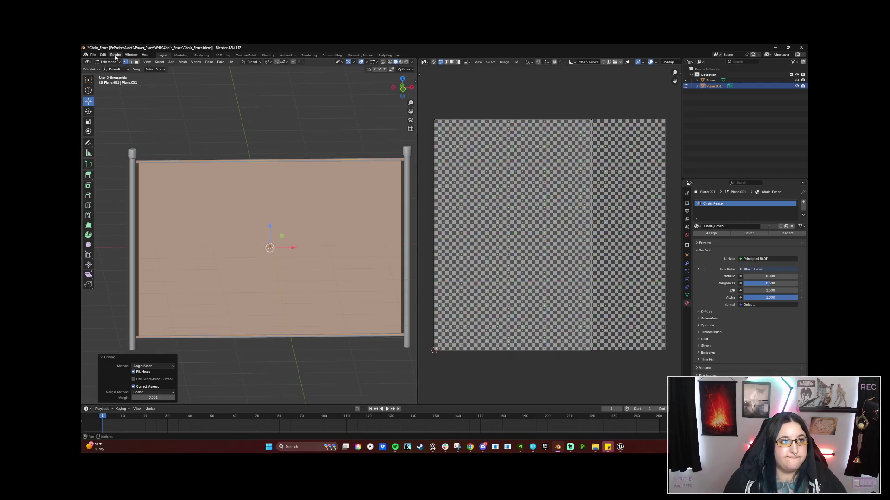
# Step: Export the fence as Chain_Fence.fbx
pyautogui.click(93, 54)
pyautogui.moveTo(132, 140)
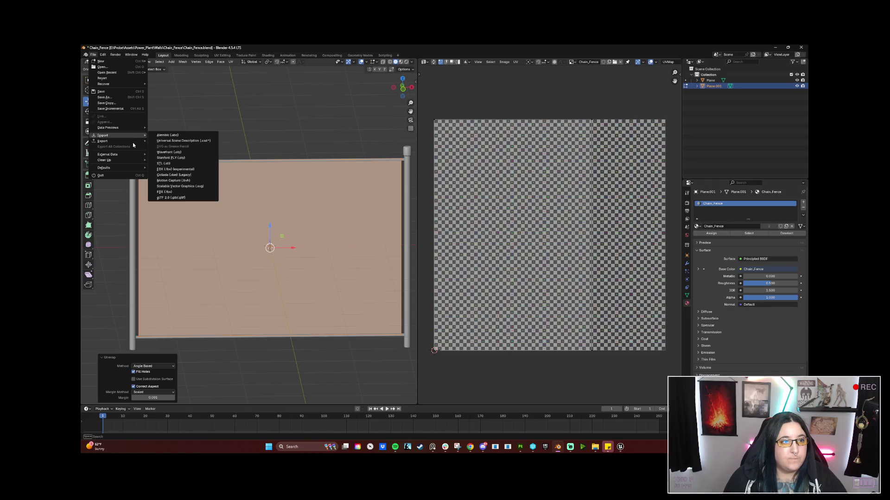
pyautogui.click(164, 192)
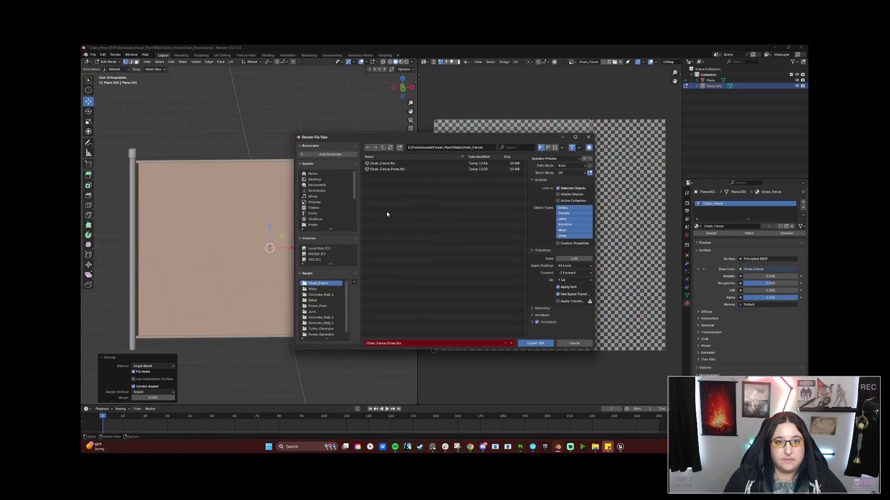
pyautogui.click(529, 342)
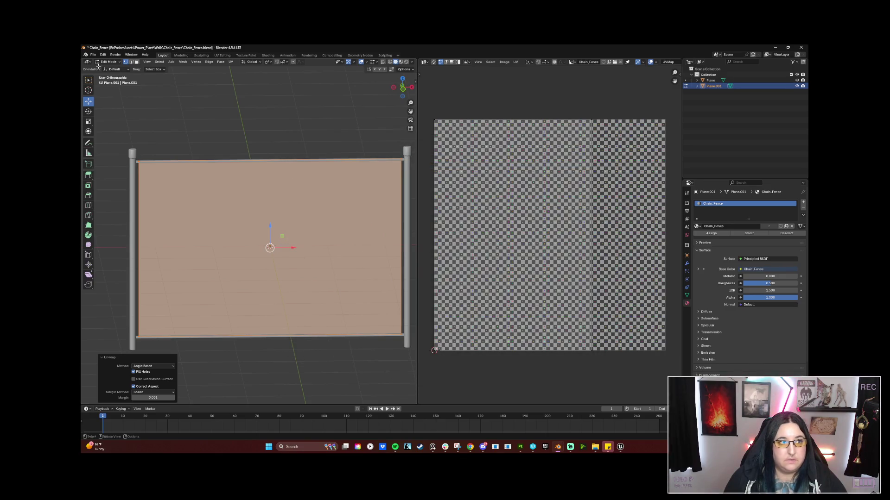
# Step: Start a second FBX export, cancel it, and bring Substance 3D Painter forward
pyautogui.click(94, 55)
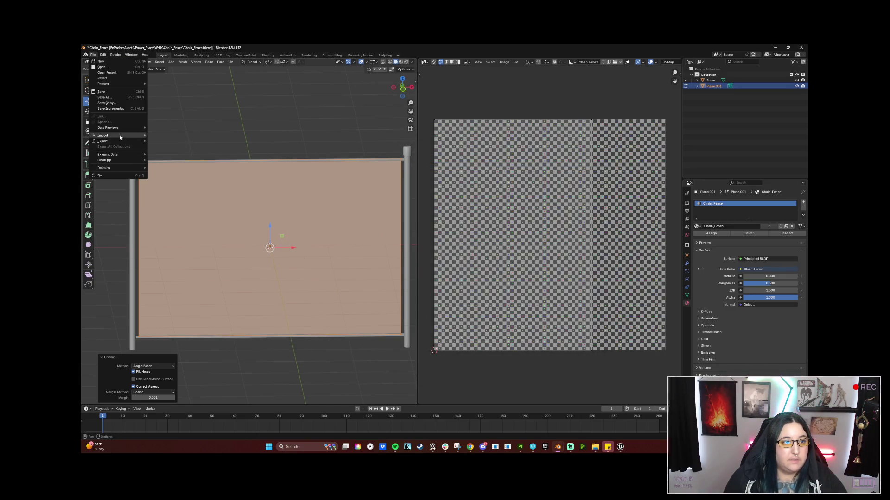
pyautogui.moveTo(121, 141)
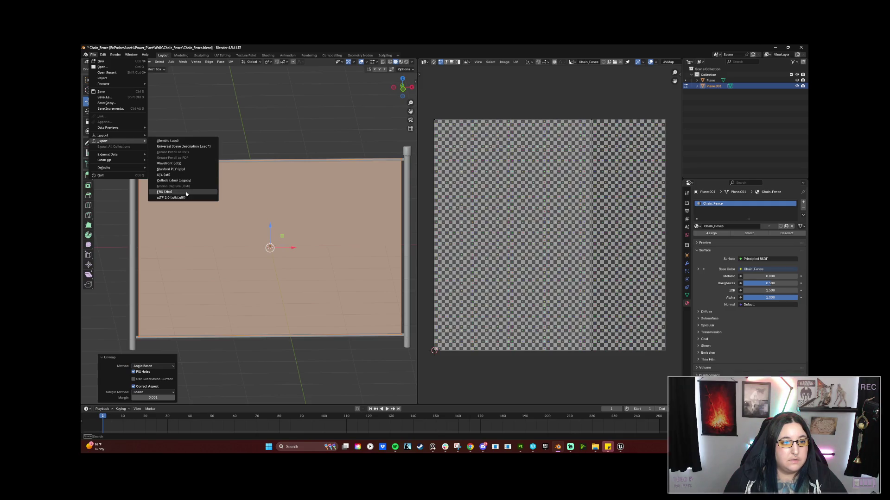
pyautogui.click(167, 192)
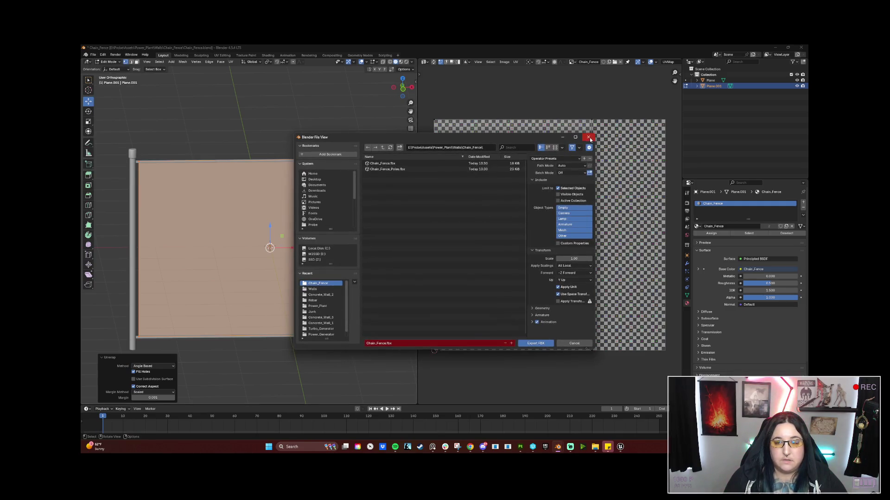
pyautogui.click(589, 139)
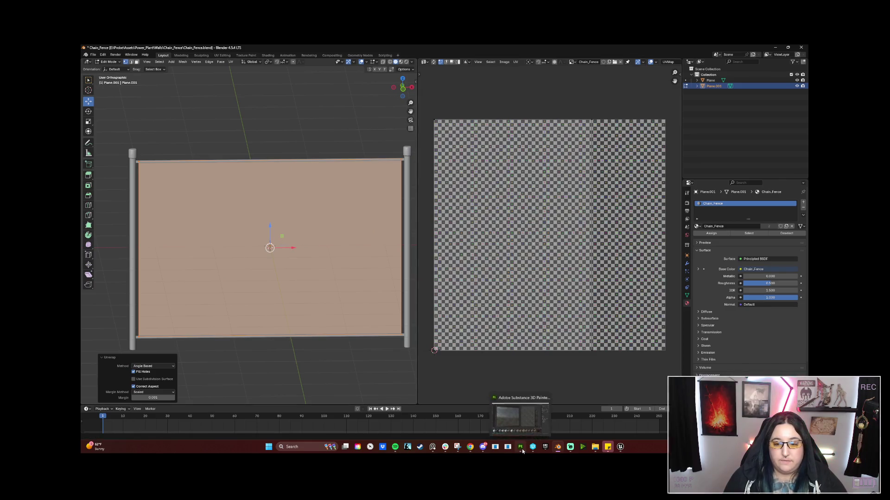
pyautogui.click(522, 449)
pyautogui.click(96, 54)
# Step: In Project configuration, swap the mesh to Chain_Fence_Poles.fbx and reload the project
pyautogui.click(96, 54)
pyautogui.click(96, 54)
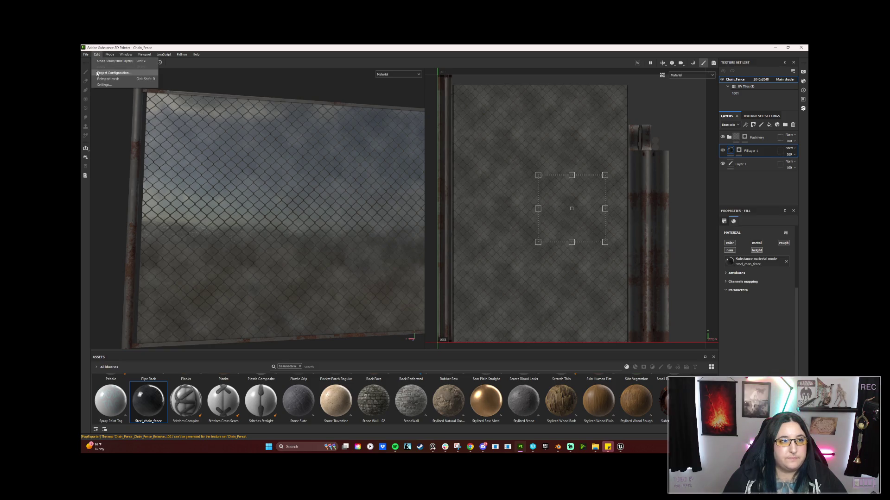
pyautogui.click(113, 73)
pyautogui.click(506, 200)
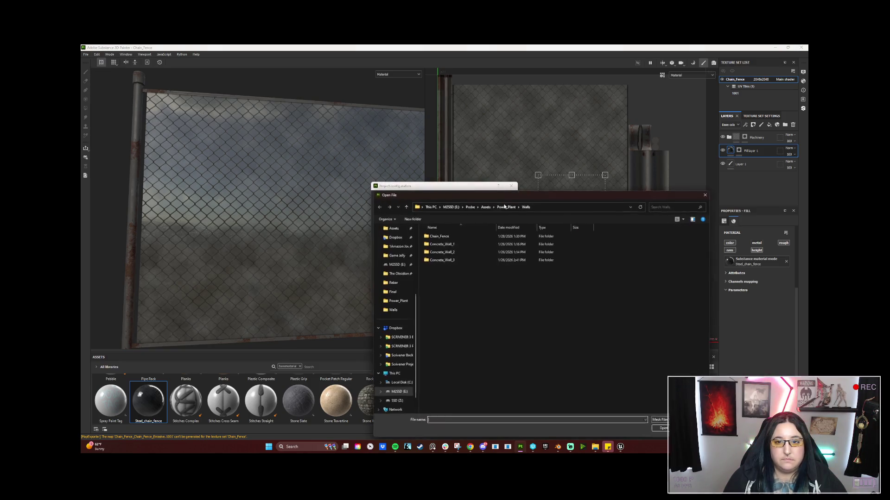
pyautogui.doubleClick(460, 240)
pyautogui.click(469, 243)
pyautogui.click(660, 428)
pyautogui.click(466, 294)
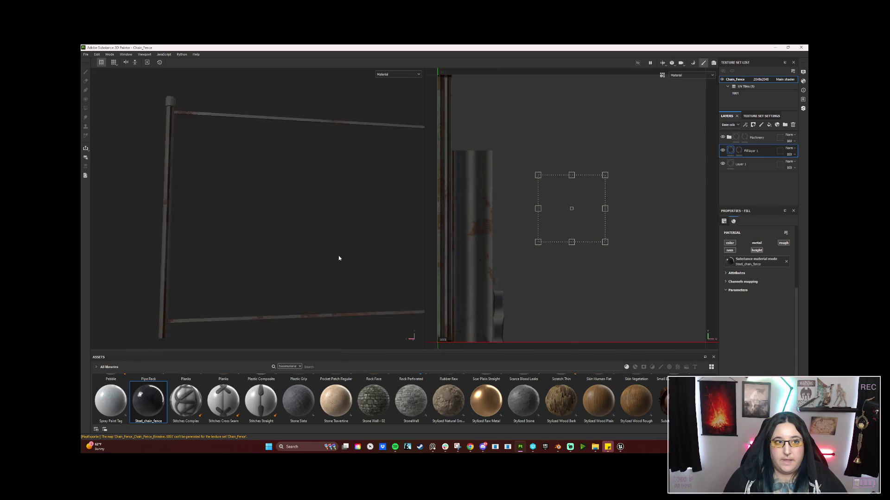
pyautogui.click(766, 116)
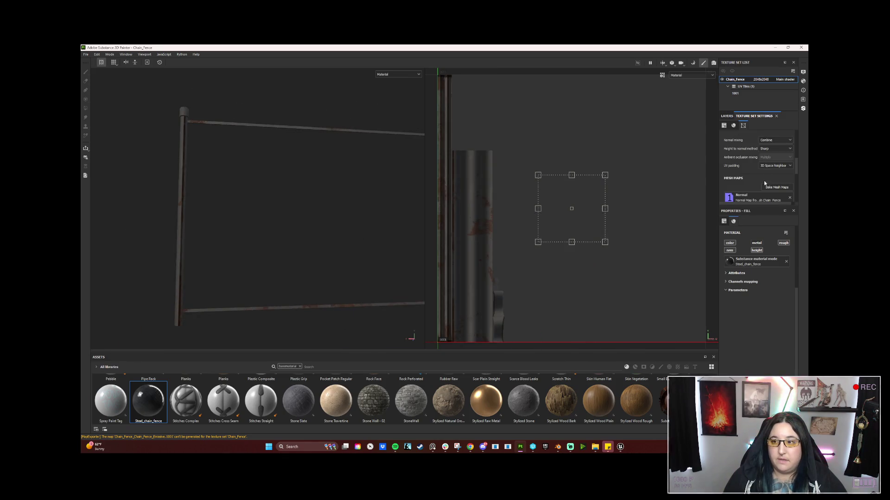
# Step: Bake the selected mesh maps for the poles and return to painting mode
pyautogui.click(770, 187)
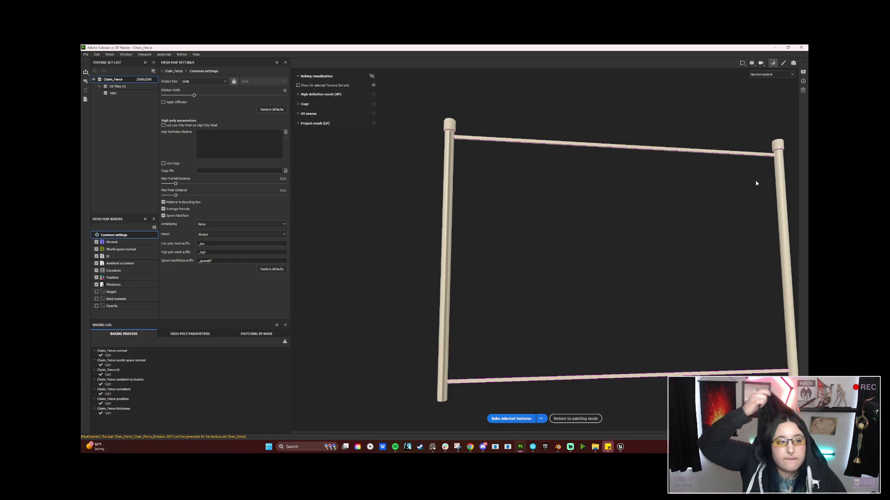
pyautogui.click(513, 421)
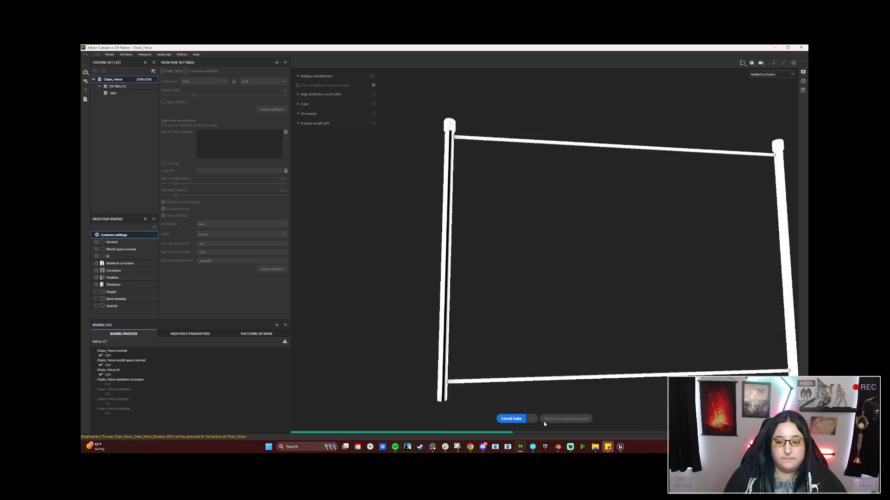
pyautogui.click(574, 420)
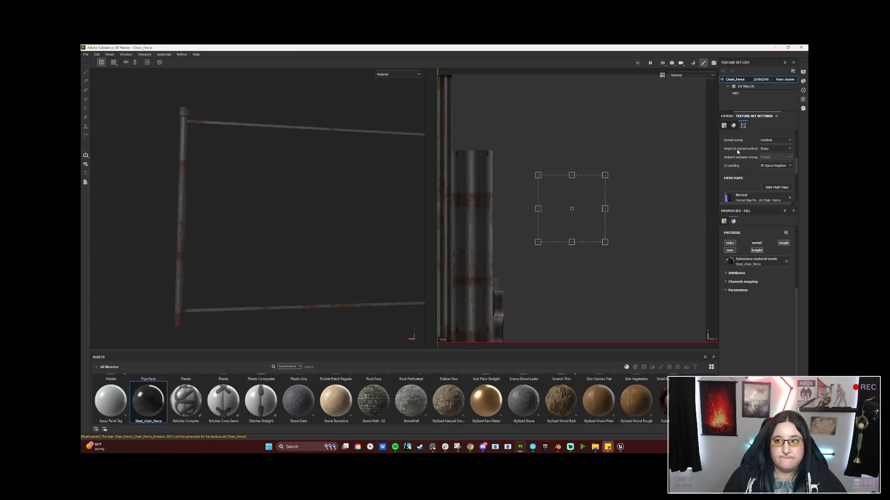
pyautogui.keyDown('alt'); pyautogui.moveTo(344, 253); pyautogui.dragTo(274, 264); pyautogui.keyUp('alt')
# Step: Export the textures with the Unreal Engine template, then switch to Unreal Engine
pyautogui.click(86, 54)
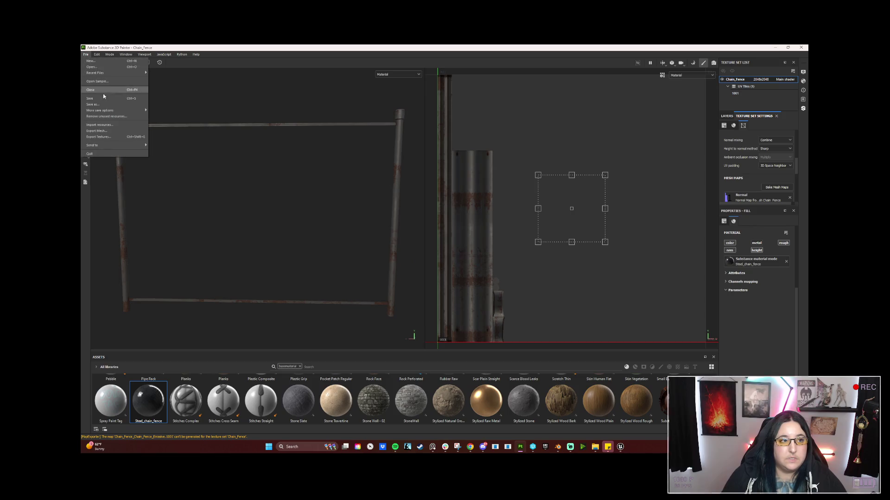
pyautogui.click(97, 137)
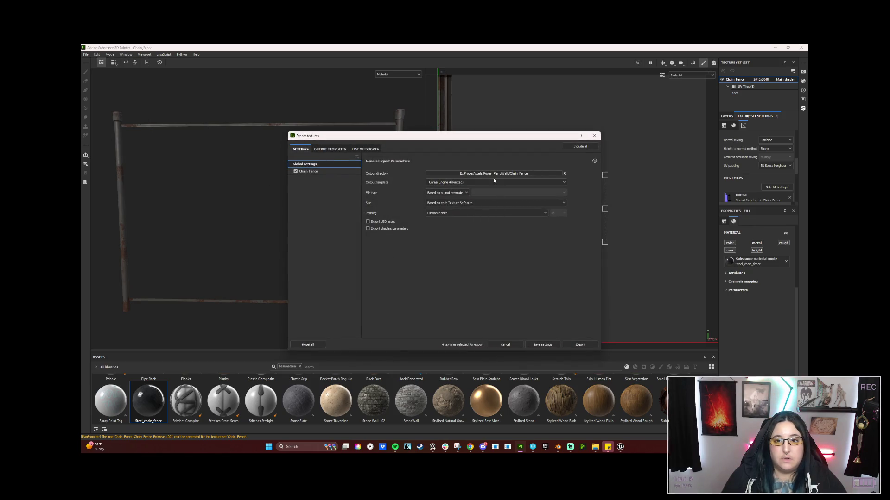
pyautogui.click(580, 345)
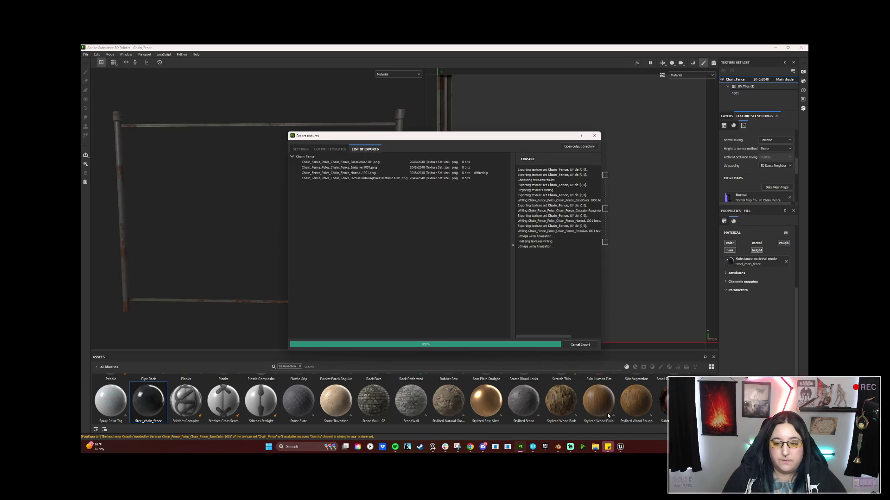
pyautogui.click(620, 446)
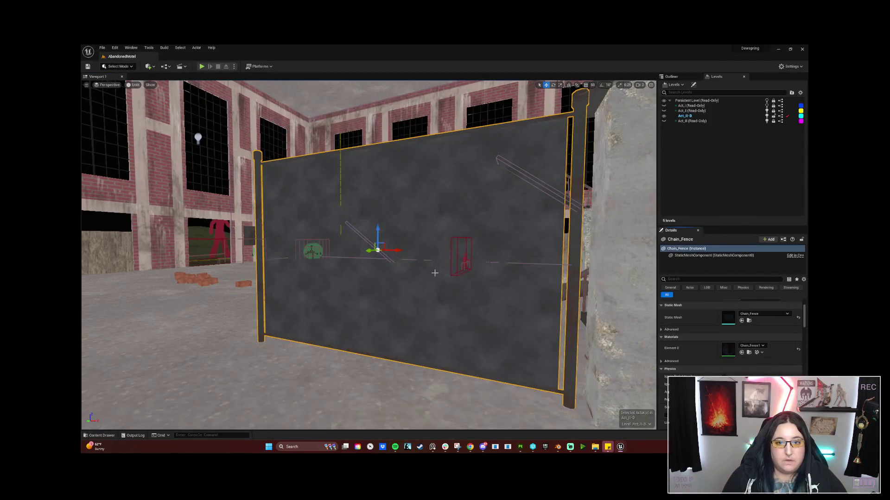
# Step: Reimport the Chain_Fence mesh plus its BaseColor, Normal and OcclusionRoughnessMetallic textures from the Content Drawer
pyautogui.moveTo(620, 449)
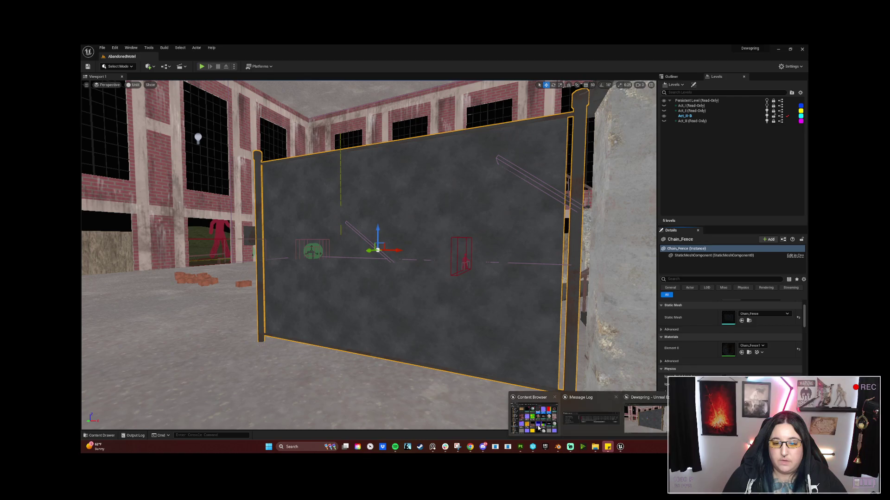
pyautogui.click(533, 414)
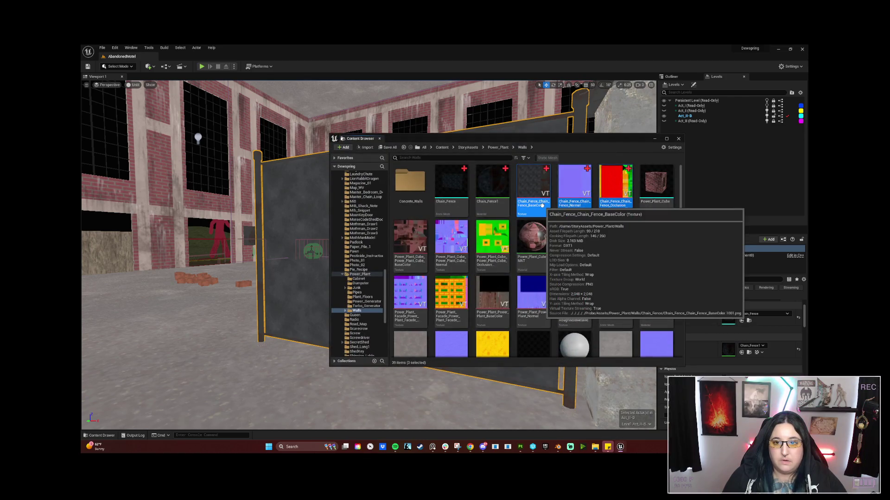
pyautogui.click(451, 183)
pyautogui.keyDown('ctrl'); pyautogui.click(543, 191); pyautogui.keyUp('ctrl')
pyautogui.keyDown('ctrl'); pyautogui.click(575, 185); pyautogui.keyUp('ctrl')
pyautogui.keyDown('ctrl'); pyautogui.click(604, 185); pyautogui.keyUp('ctrl')
pyautogui.rightClick(604, 185)
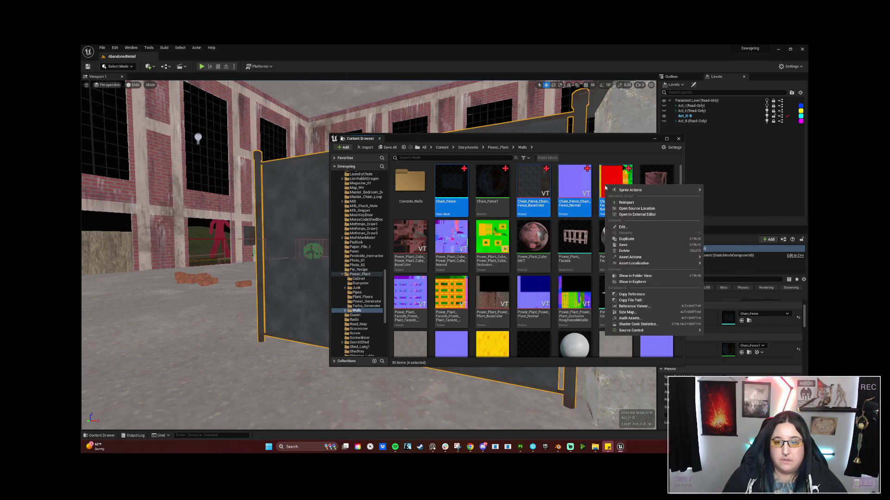
pyautogui.click(622, 205)
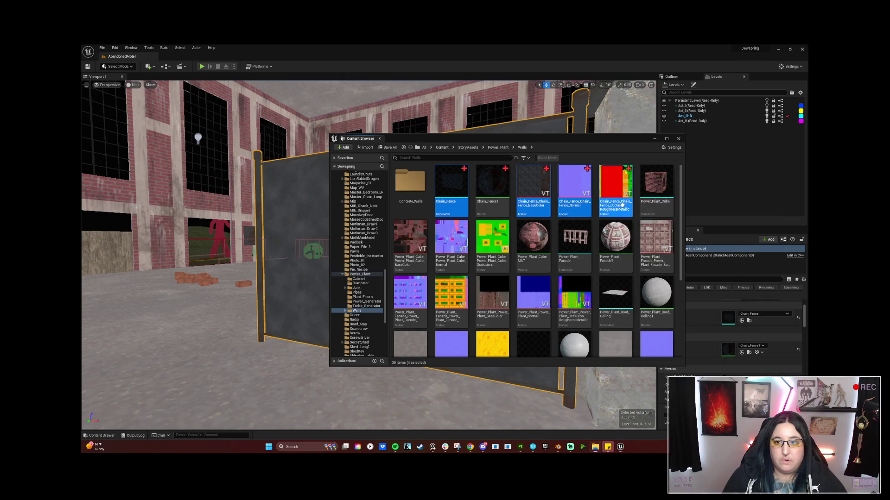
pyautogui.rightClick(533, 188)
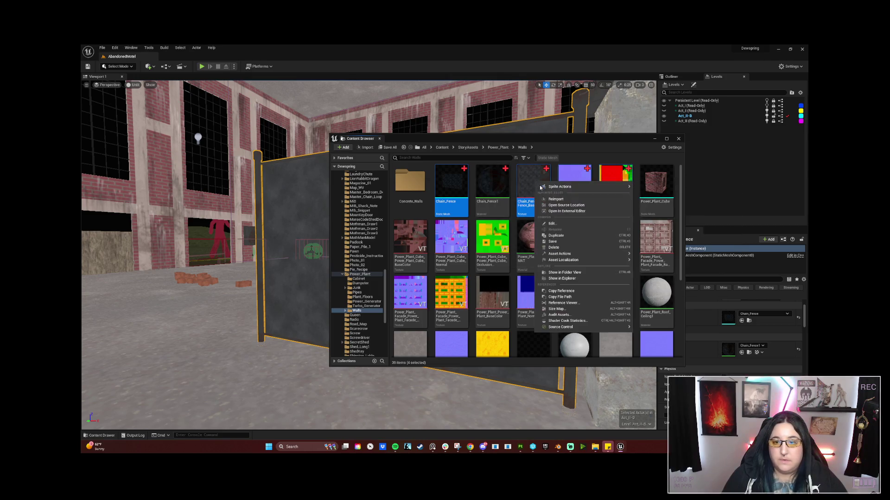
pyautogui.click(548, 198)
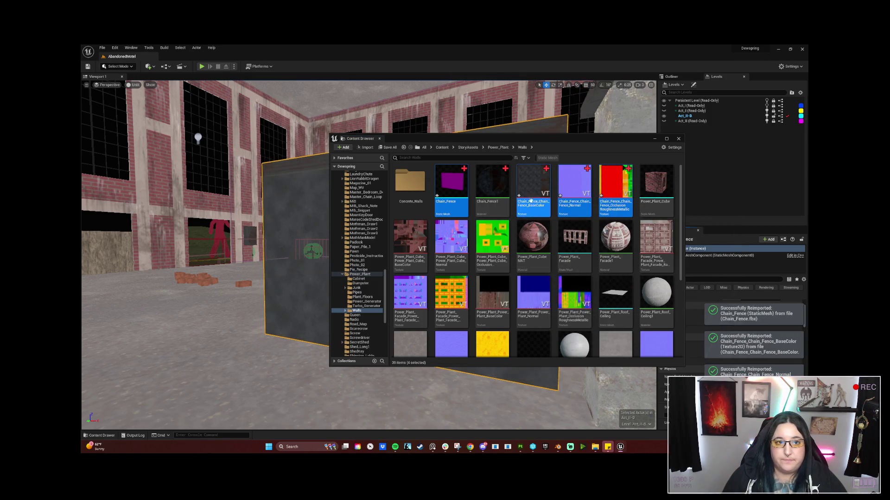
# Step: Move the viewport closer to the fence panel, then switch back to Blender
pyautogui.moveTo(278, 278); pyautogui.dragTo(194, 241)
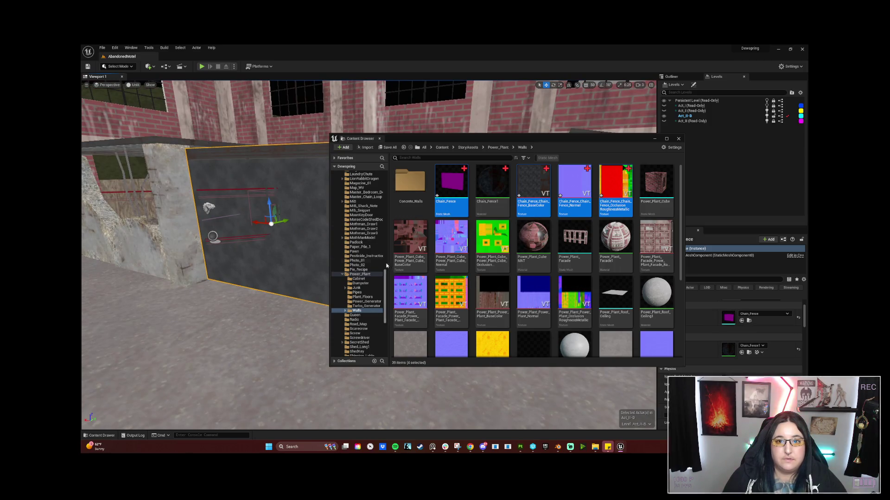
pyautogui.moveTo(479, 453)
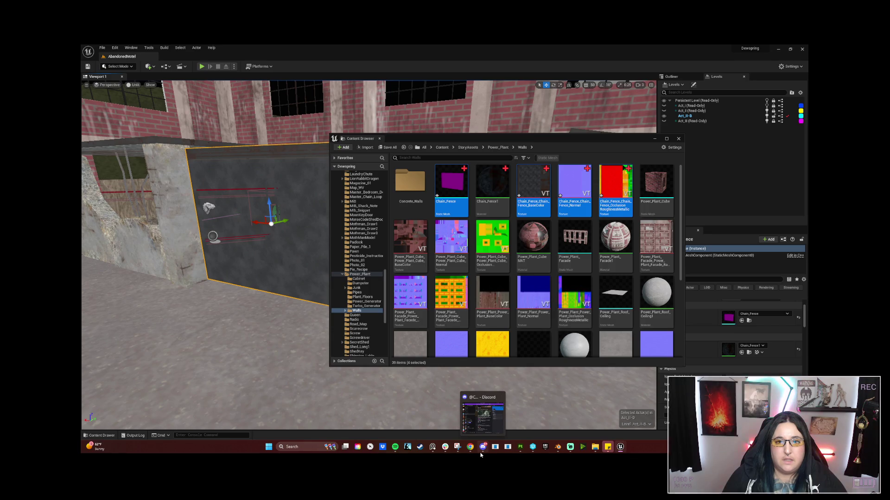
pyautogui.moveTo(559, 448)
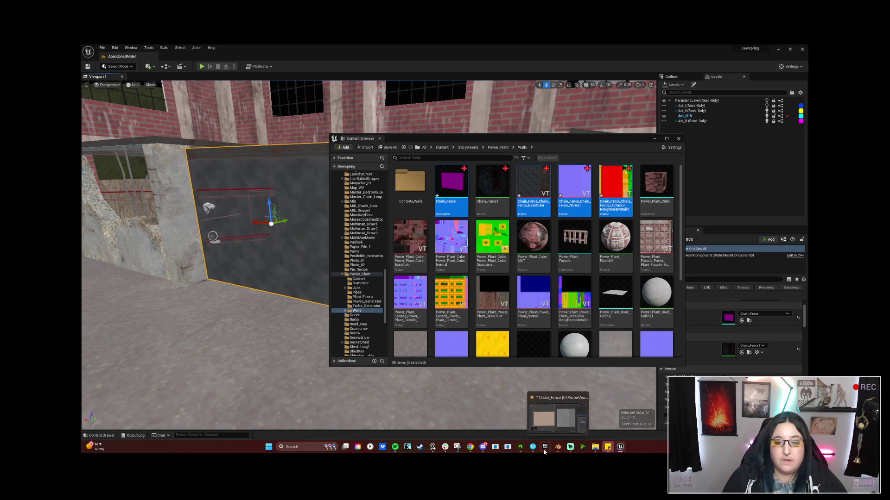
pyautogui.click(557, 448)
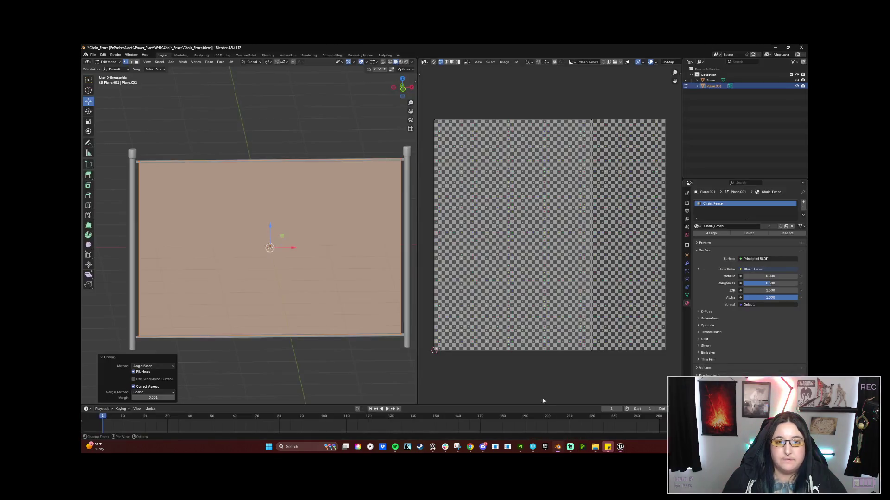
# Step: In Object Mode, export the Plane over Chain_Fence.fbx, then switch to Substance 3D Painter
pyautogui.press('Tab')
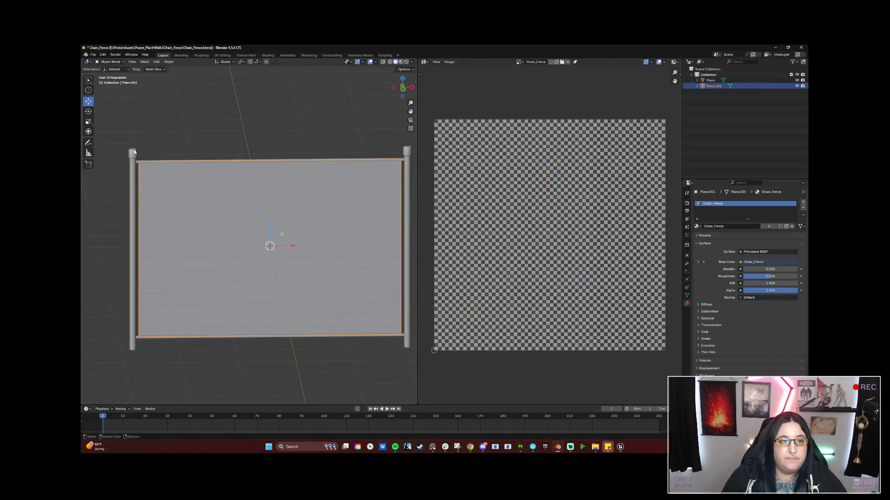
pyautogui.click(132, 158)
pyautogui.click(94, 54)
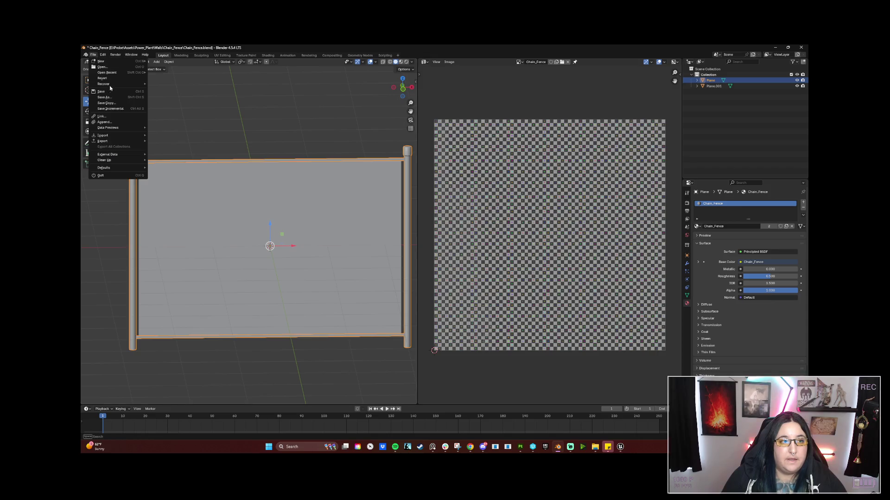
pyautogui.moveTo(118, 141)
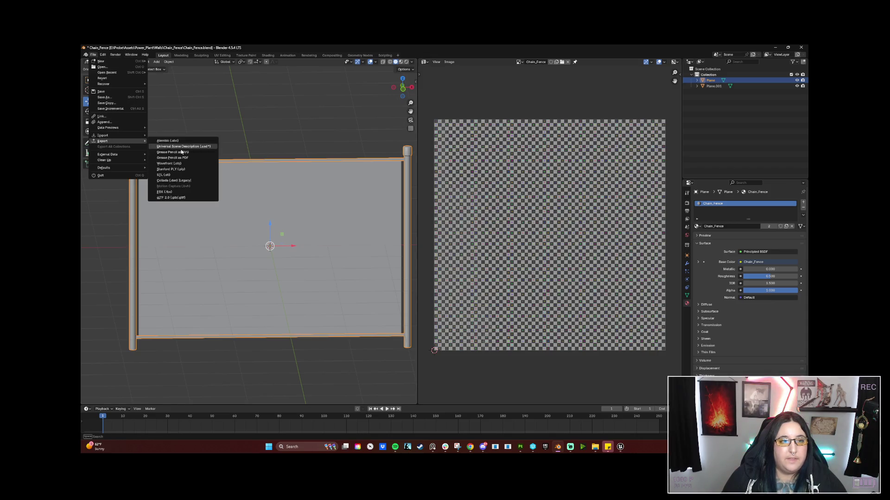
pyautogui.click(188, 192)
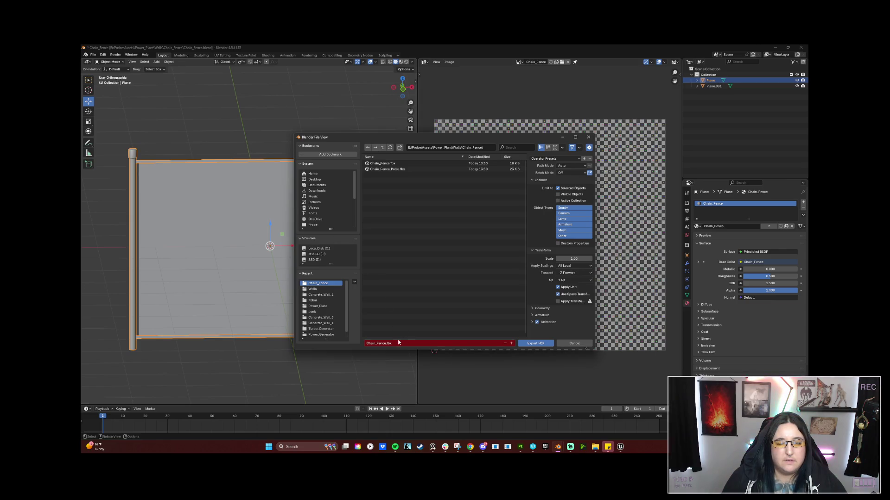
pyautogui.click(384, 169)
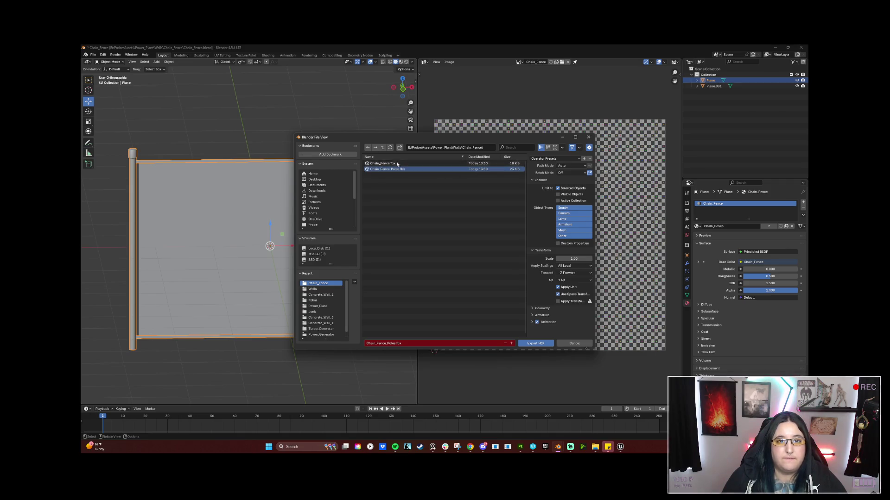
pyautogui.click(416, 165)
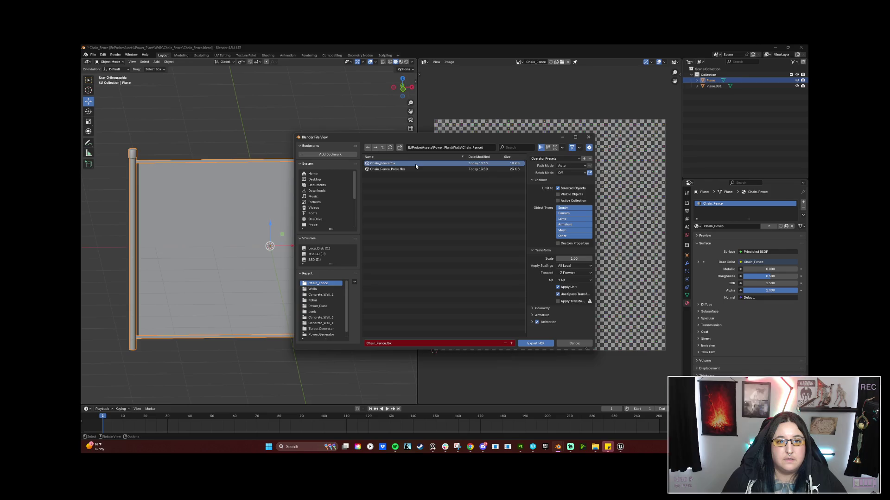
pyautogui.click(564, 138)
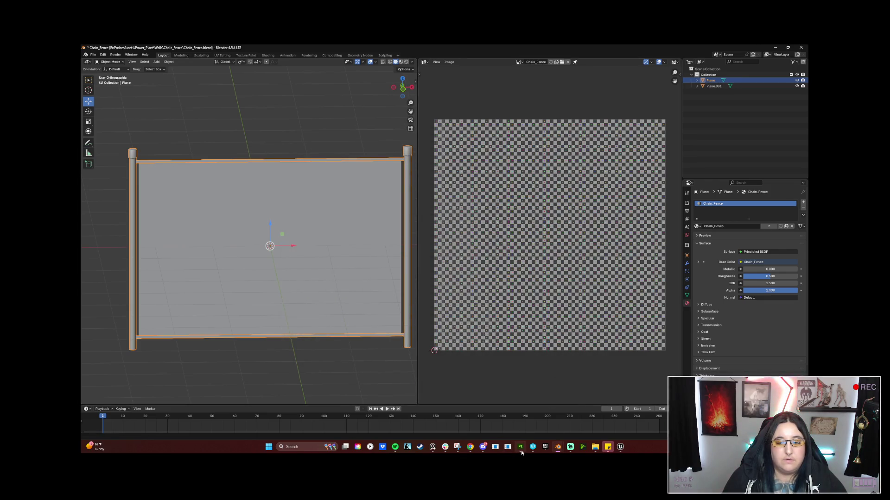
pyautogui.hotkey('alt', 'Tab')
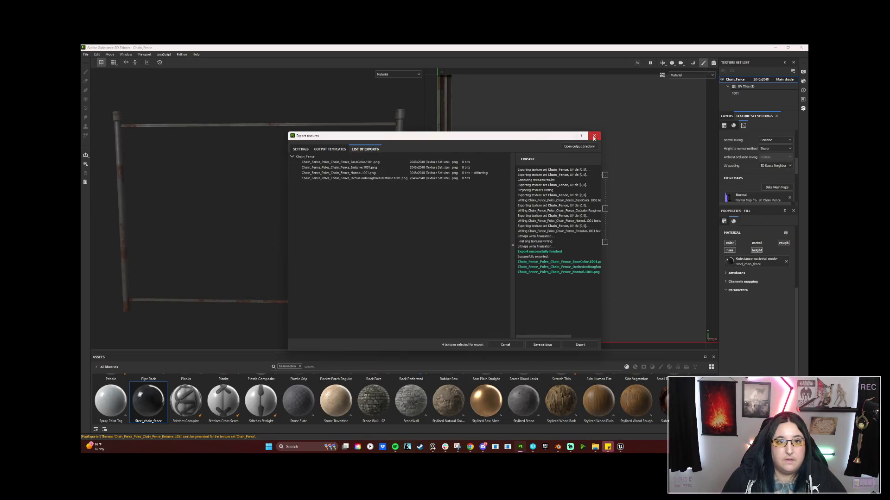
# Step: Close the texture export window and the current project, cancelling the Open dialog
pyautogui.click(593, 137)
pyautogui.click(86, 54)
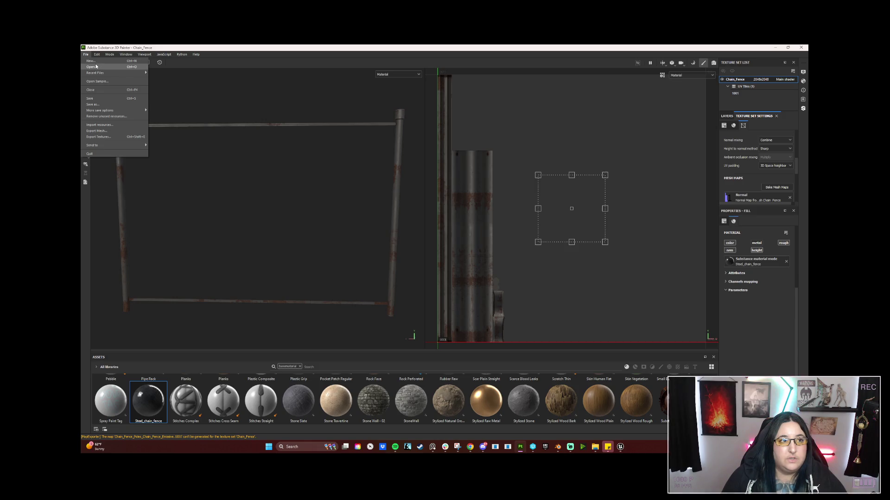
pyautogui.click(96, 66)
pyautogui.click(425, 256)
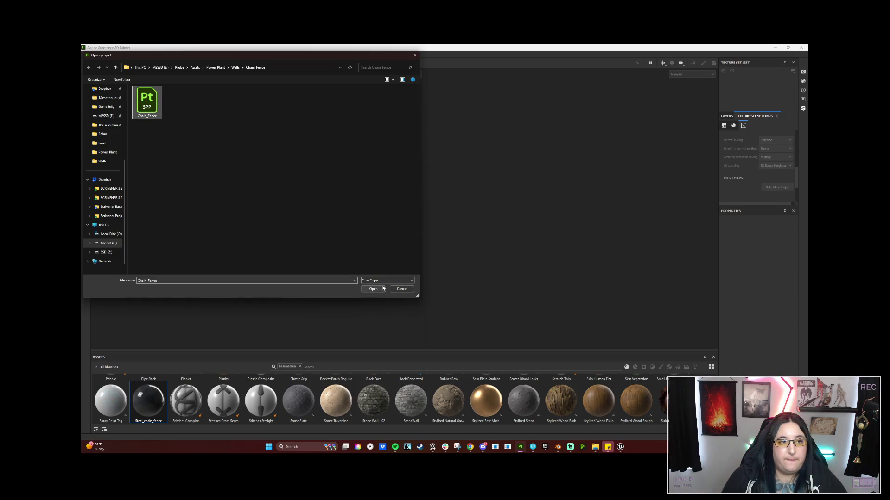
pyautogui.click(411, 290)
# Step: Create a new project using Chain_Fence.fbx as its mesh
pyautogui.click(86, 54)
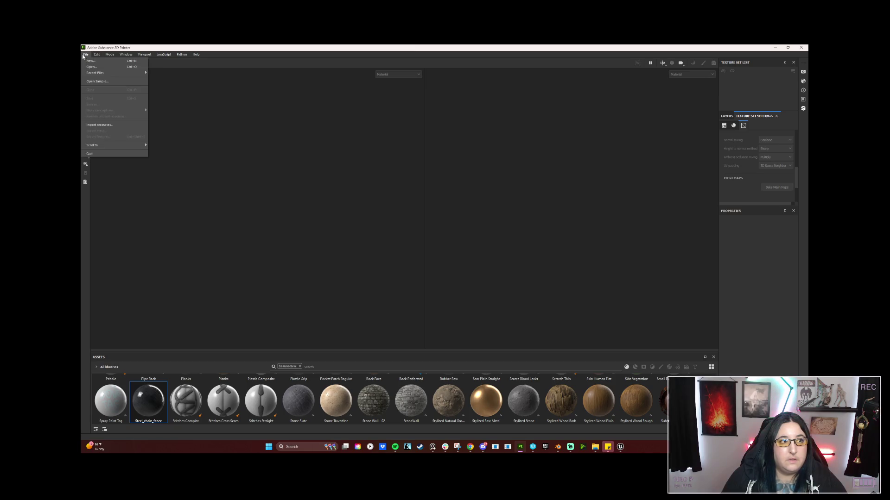
pyautogui.click(90, 62)
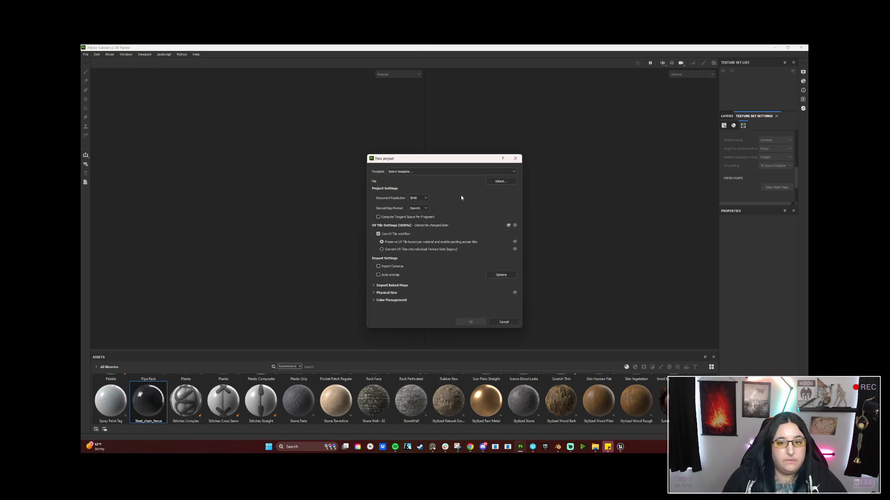
pyautogui.click(512, 183)
pyautogui.click(433, 214)
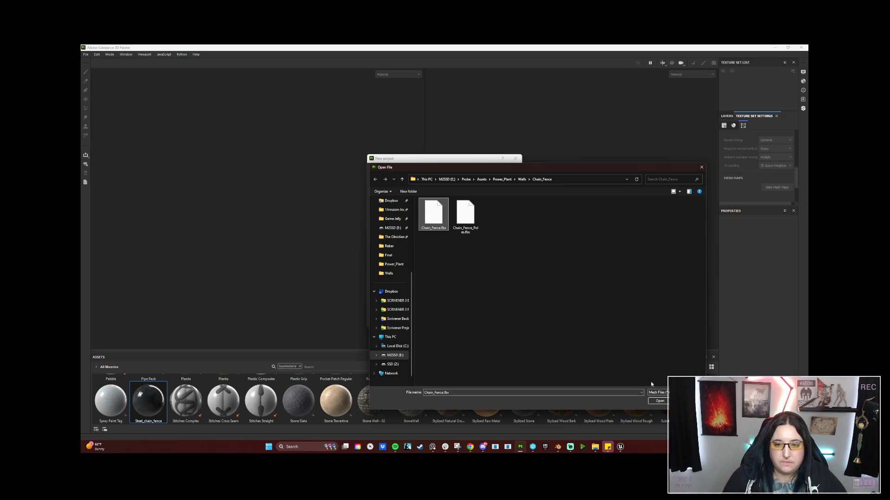
pyautogui.click(658, 402)
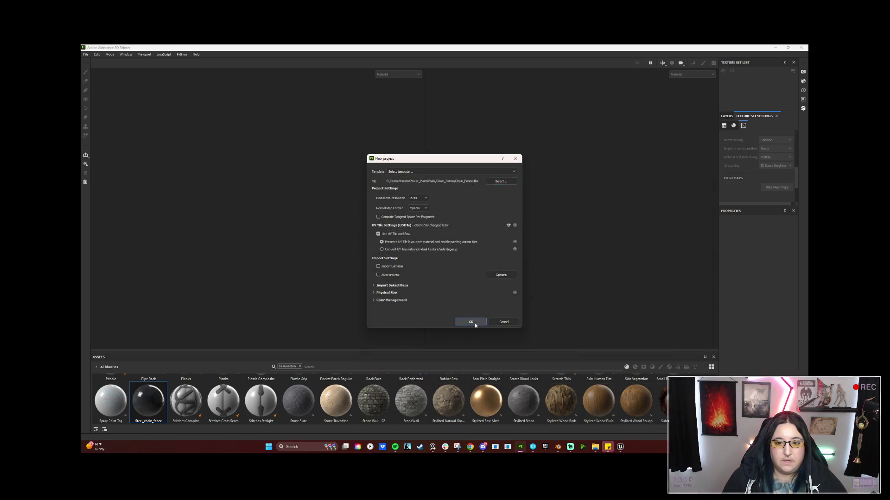
pyautogui.click(471, 322)
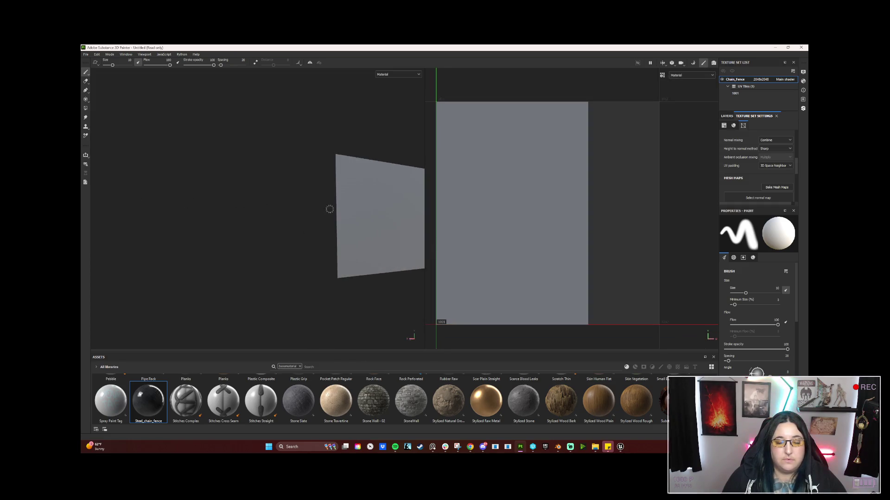
# Step: Turn the panel toward the camera, undoing an accidental brush stroke
pyautogui.moveTo(330, 209); pyautogui.dragTo(233, 208)
pyautogui.moveTo(350, 250); pyautogui.dragTo(284, 252)
pyautogui.hotkey('ctrl', 'z')
pyautogui.moveTo(360, 267)
pyautogui.mouseDown()
pyautogui.moveTo(353, 296)
pyautogui.moveTo(332, 300)
pyautogui.moveTo(376, 278)
pyautogui.mouseUp()
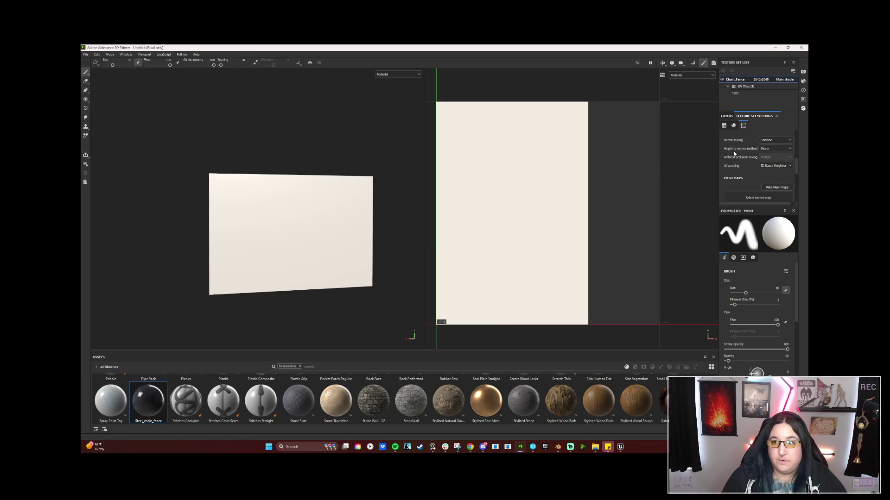
# Step: Bake the Chain_Fence panel's mesh maps and return to painting mode
pyautogui.click(779, 188)
pyautogui.click(512, 420)
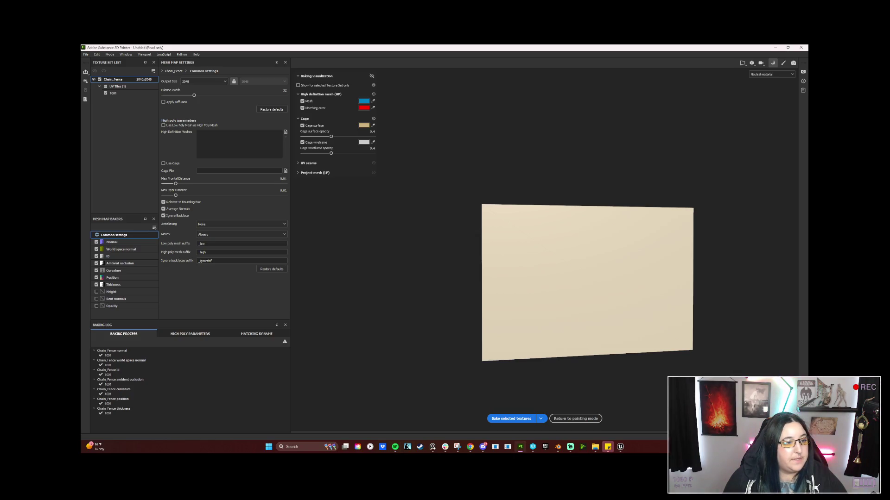
pyautogui.click(574, 419)
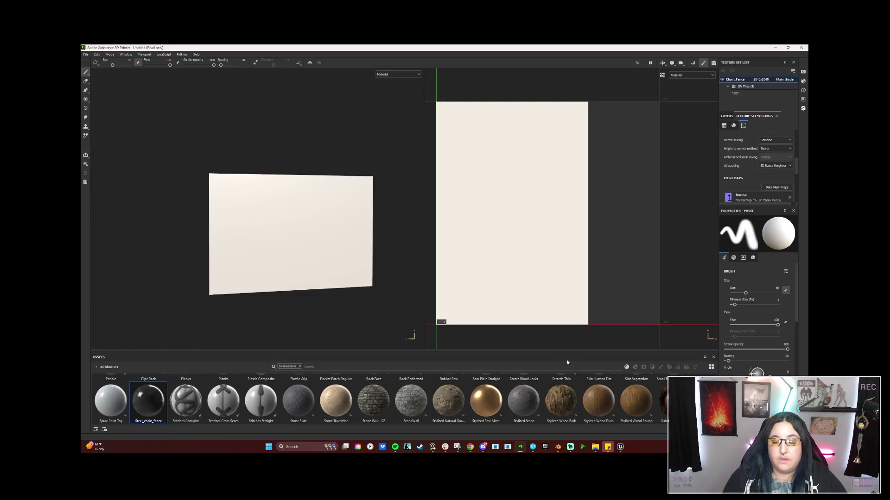
pyautogui.click(86, 55)
# Step: Rename the Chain_Fence .spp project file to Chain_Fence_Pole in File Explorer, then minimize the window
pyautogui.click(87, 55)
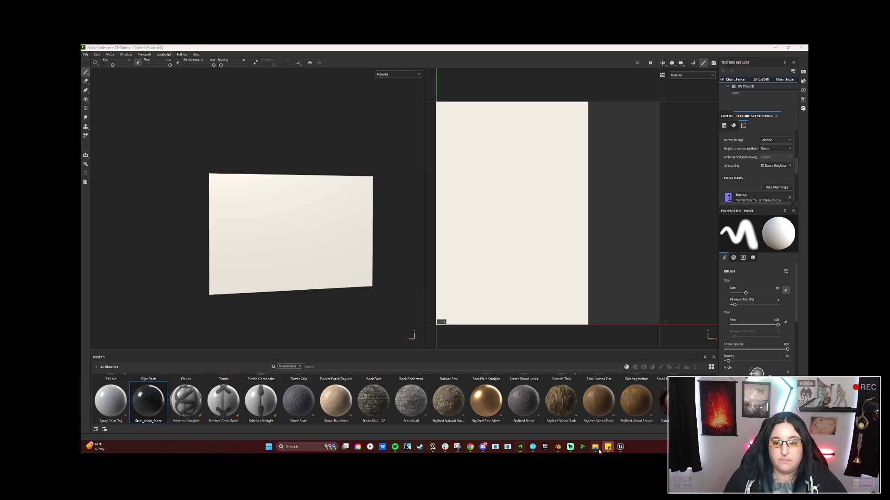
pyautogui.moveTo(595, 452)
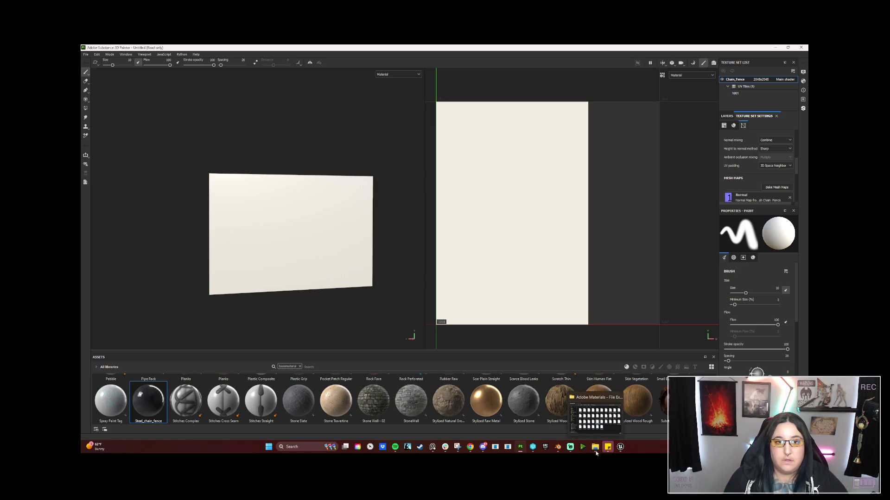
pyautogui.click(597, 450)
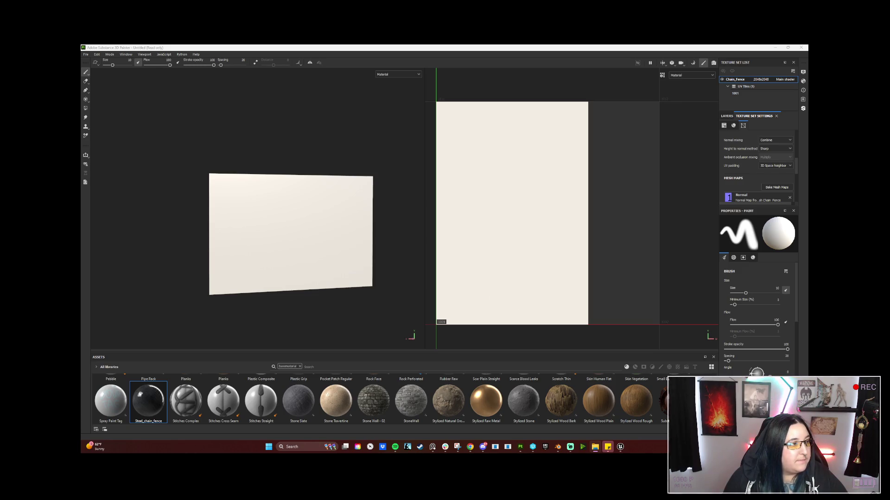
pyautogui.click(404, 273)
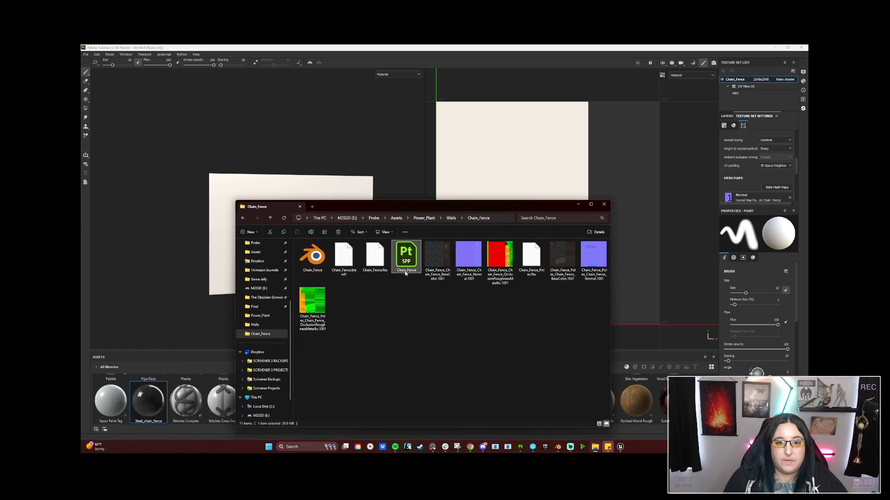
pyautogui.click(414, 273)
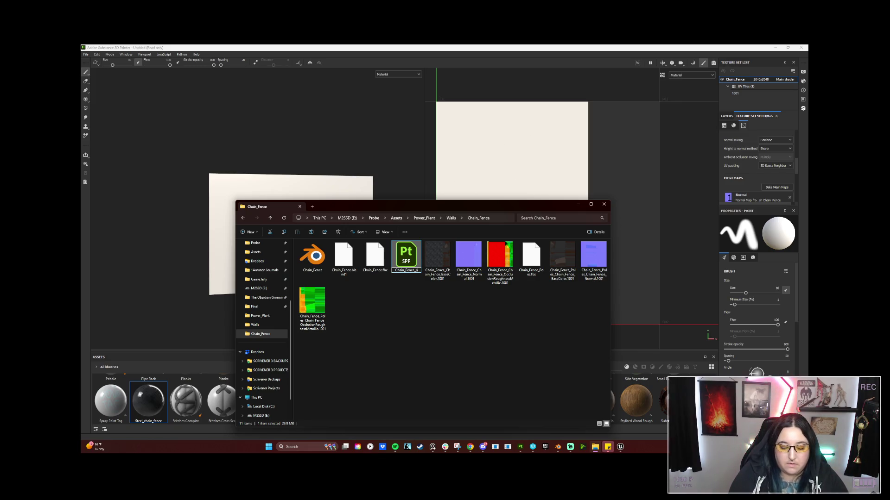
pyautogui.write('oles')
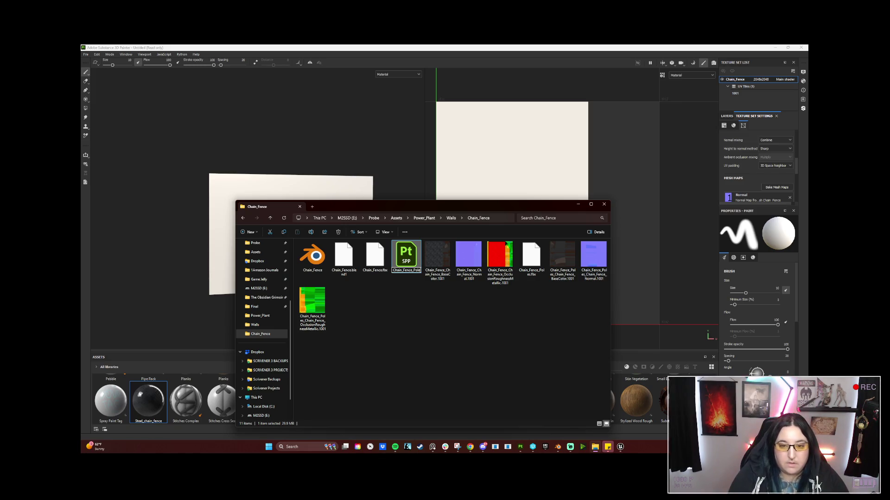
pyautogui.press('BackSpace')
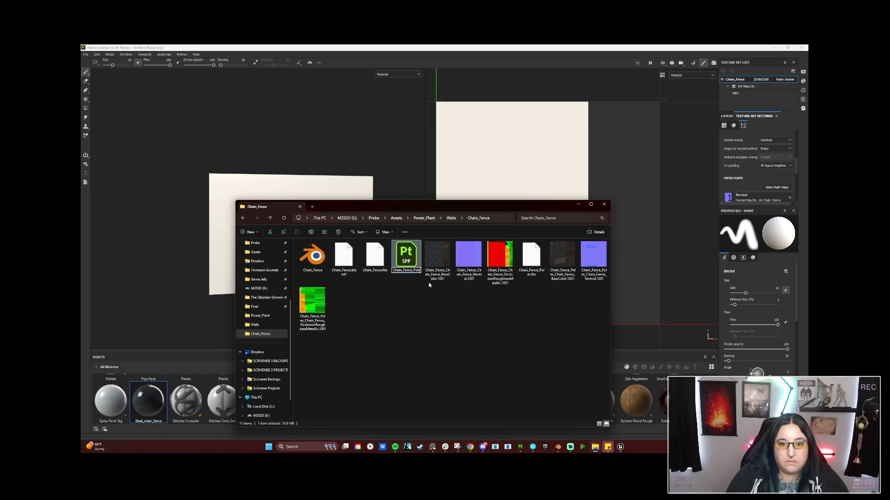
pyautogui.press('Return')
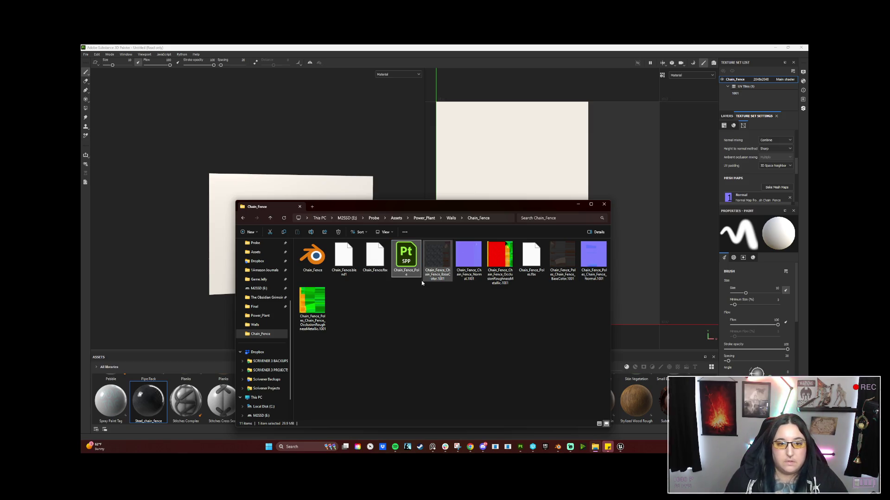
pyautogui.click(578, 204)
pyautogui.click(86, 55)
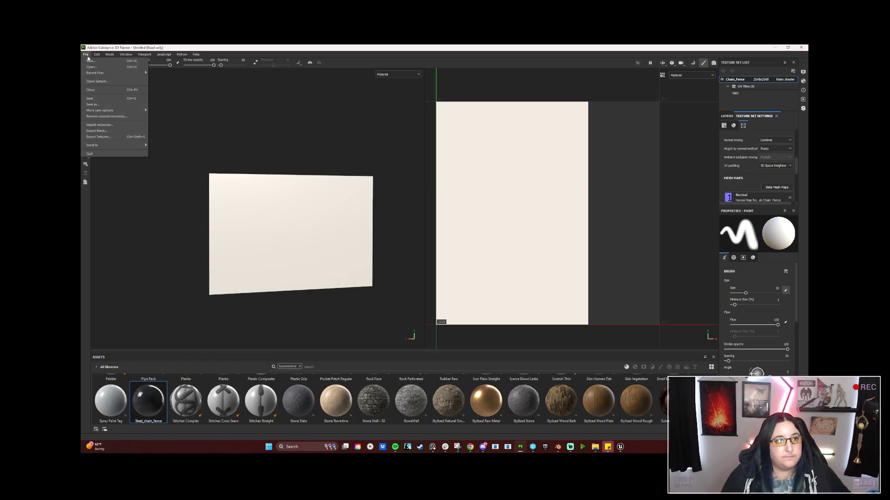
# Step: Save the project as Chain_Fence inside the Chain_Fence folder using Save As
pyautogui.click(127, 104)
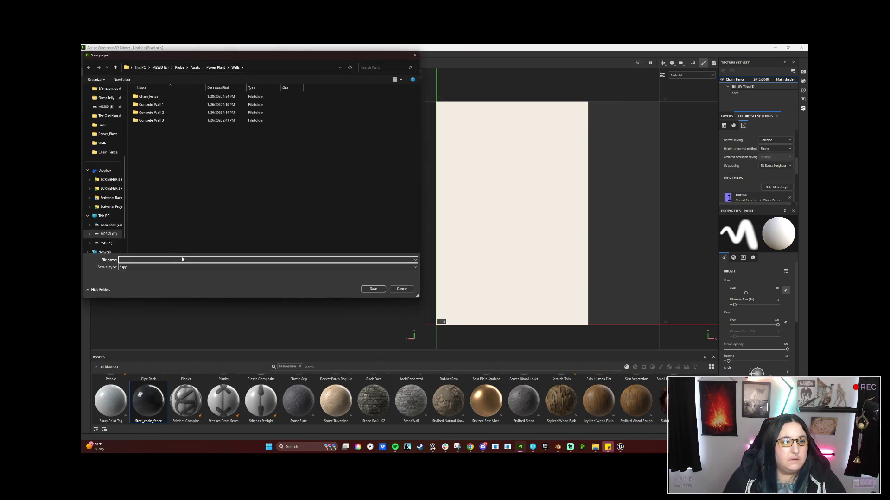
pyautogui.click(162, 97)
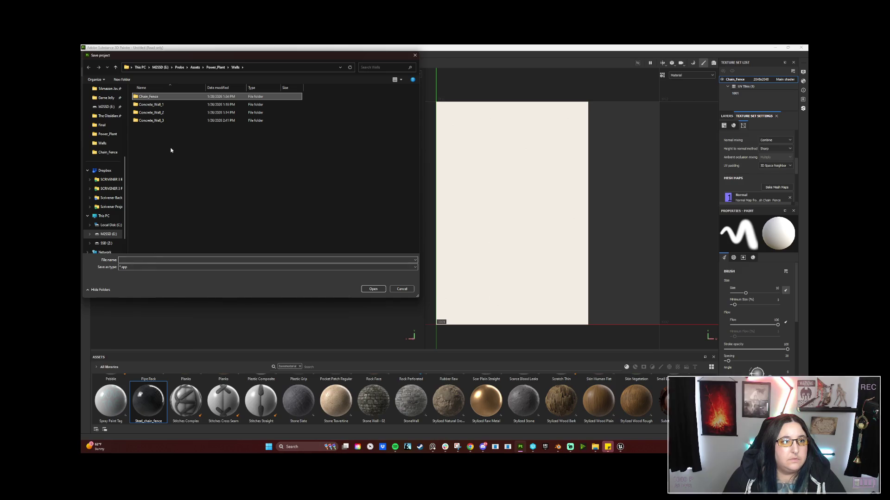
pyautogui.doubleClick(153, 96)
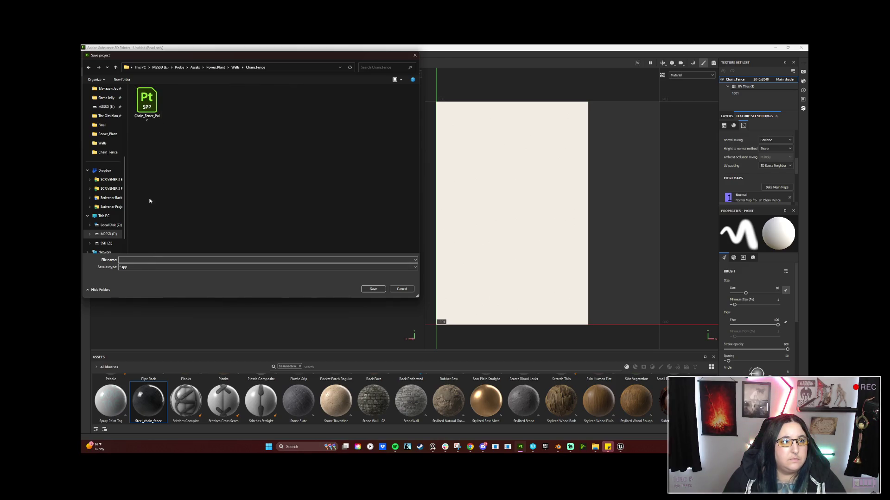
pyautogui.write('c')
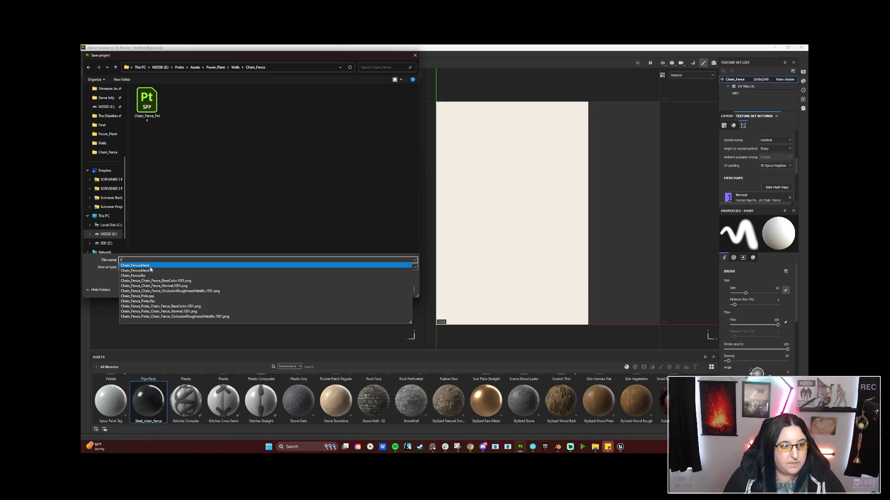
pyautogui.write('hain_Fence.')
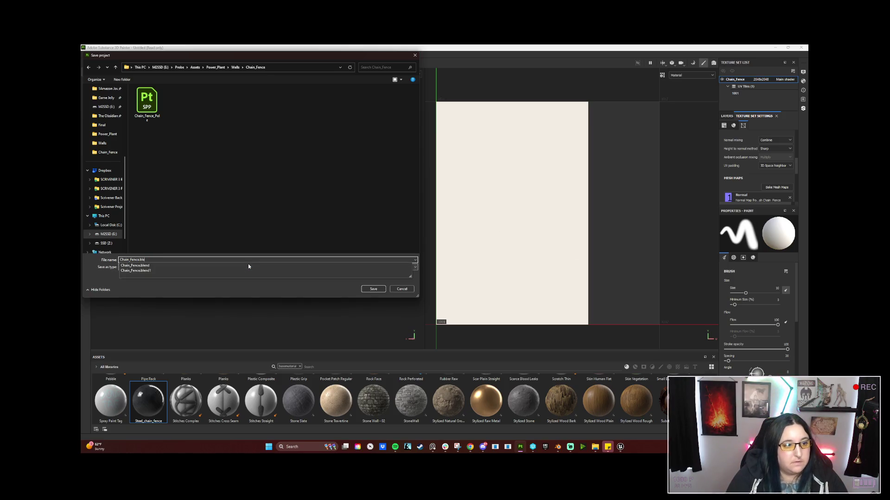
pyautogui.press('BackSpace')
pyautogui.press('Return')
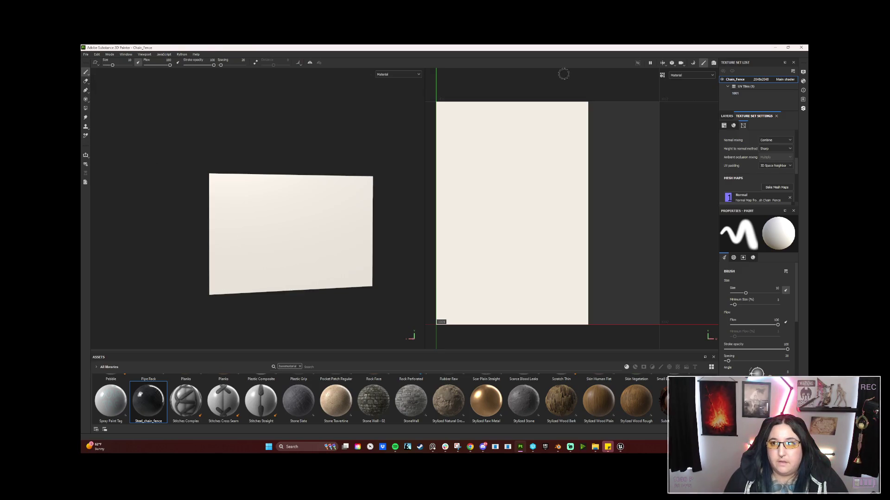
pyautogui.click(727, 116)
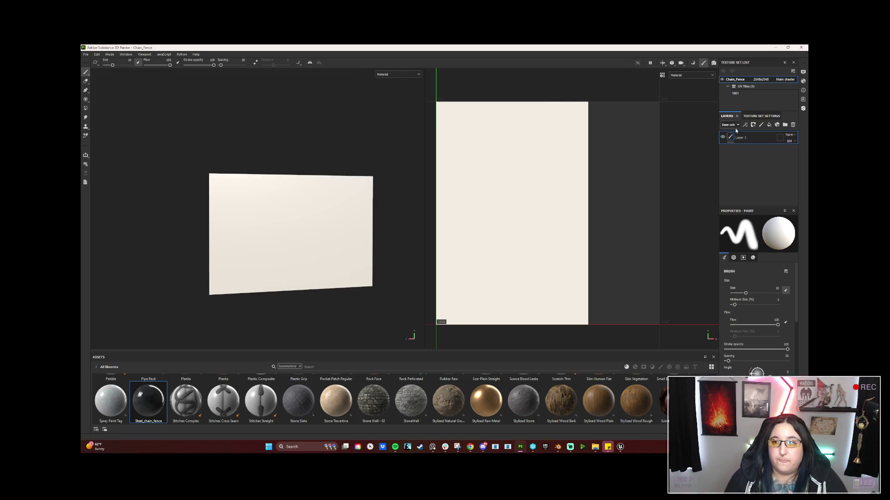
# Step: Add a fill layer with the Steel_chain_fence material and rotate its pattern about 45 degrees
pyautogui.click(769, 125)
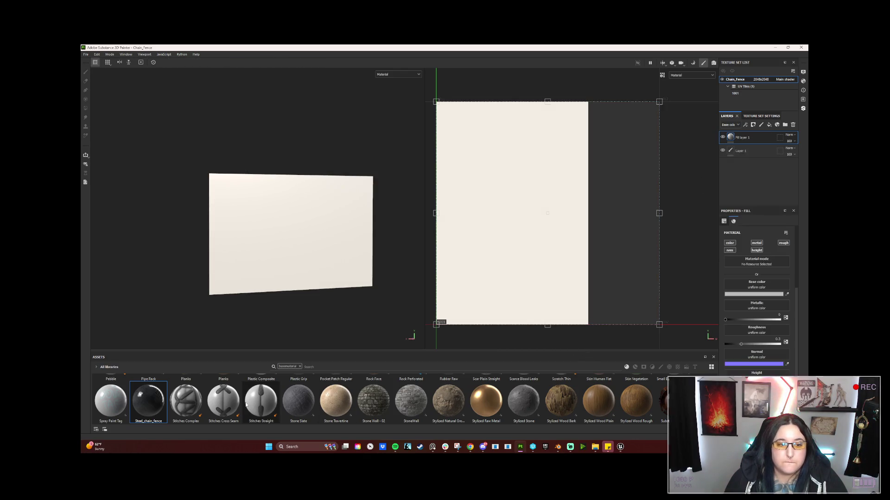
pyautogui.click(157, 408)
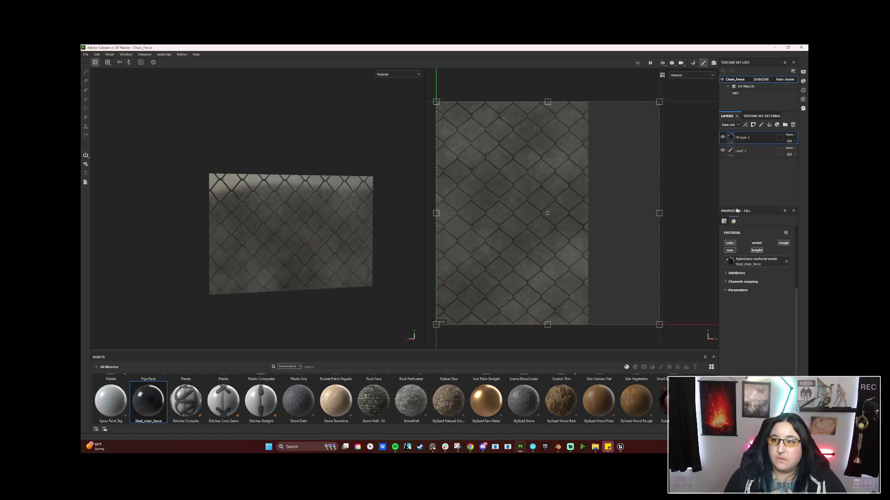
pyautogui.click(726, 273)
pyautogui.click(726, 342)
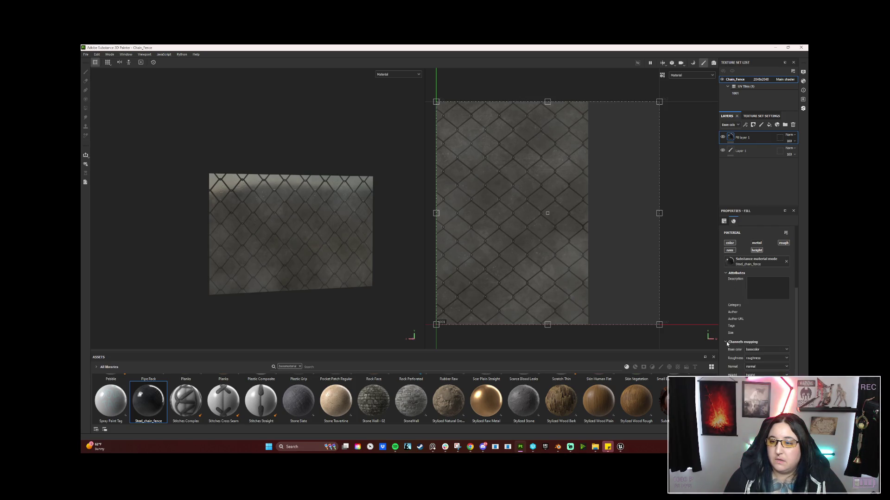
pyautogui.moveTo(662, 326)
pyautogui.mouseDown()
pyautogui.moveTo(611, 320)
pyautogui.moveTo(548, 332)
pyautogui.moveTo(484, 320)
pyautogui.moveTo(598, 329)
pyautogui.moveTo(634, 298)
pyautogui.mouseUp()
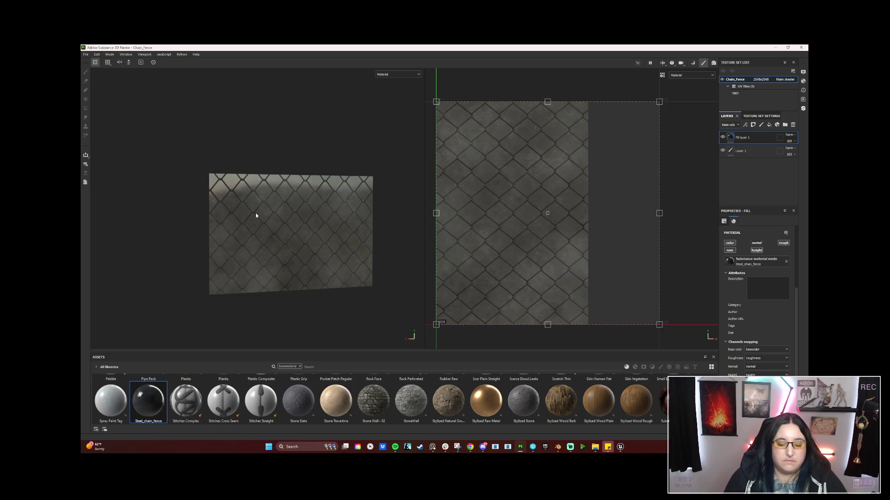
pyautogui.moveTo(321, 301)
pyautogui.mouseDown()
pyautogui.moveTo(335, 294)
pyautogui.moveTo(290, 298)
pyautogui.moveTo(304, 290)
pyautogui.mouseUp()
pyautogui.hotkey('ctrl', 'z')
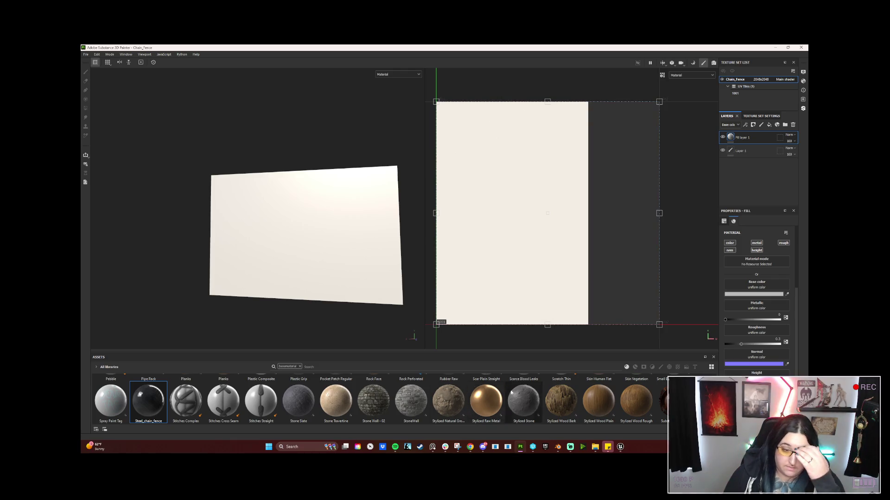
pyautogui.hotkey('ctrl', 'y')
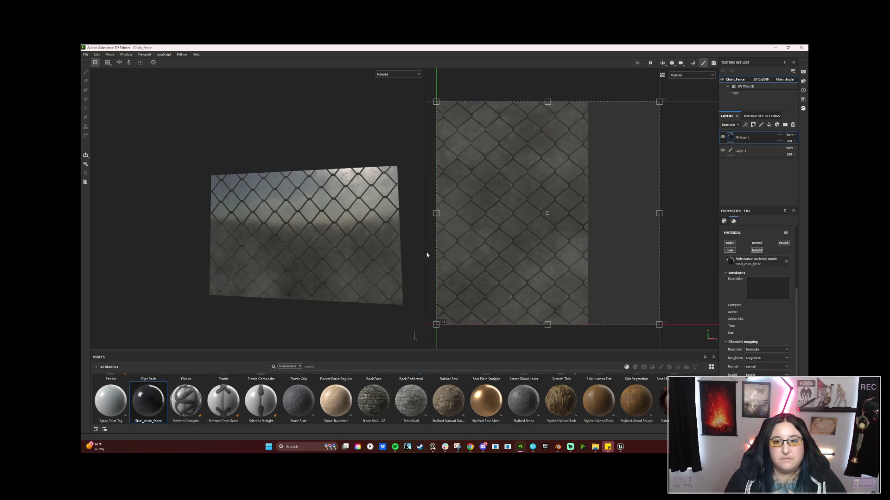
# Step: Rotate the chain-link pattern about 75 degrees, tile it denser, and switch to the Iray preview
pyautogui.moveTo(664, 346)
pyautogui.mouseDown()
pyautogui.moveTo(538, 366)
pyautogui.moveTo(443, 316)
pyautogui.mouseUp()
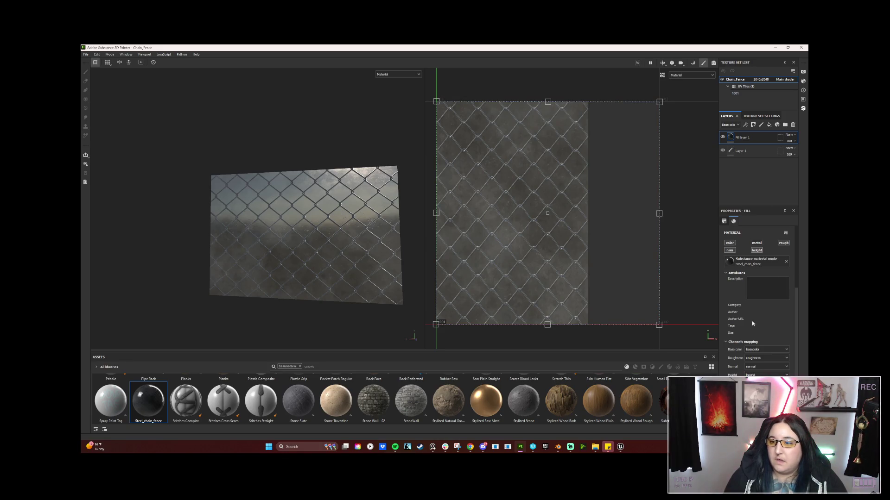
pyautogui.scroll(3, 751, 301)
pyautogui.click(755, 263)
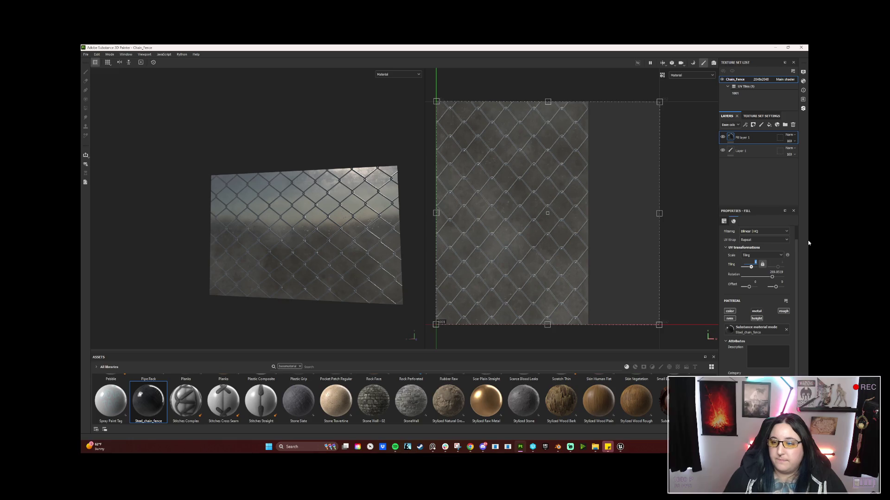
pyautogui.press('Return')
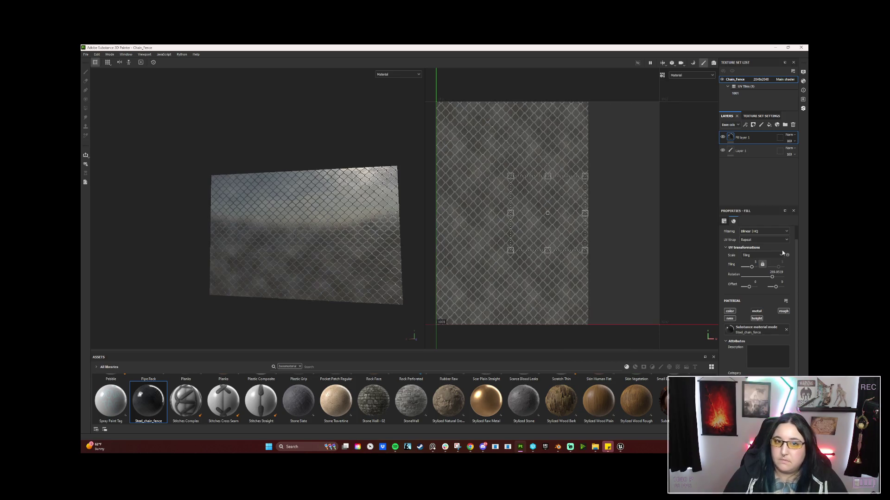
pyautogui.moveTo(311, 302)
pyautogui.mouseDown()
pyautogui.moveTo(338, 301)
pyautogui.moveTo(302, 280)
pyautogui.moveTo(338, 246)
pyautogui.moveTo(324, 302)
pyautogui.moveTo(308, 298)
pyautogui.mouseUp()
pyautogui.scroll(2, 326, 295)
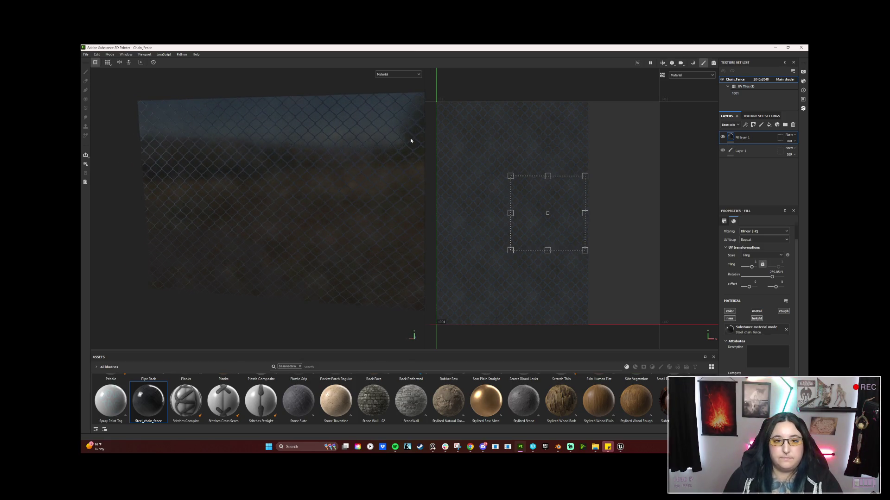
pyautogui.press('F10')
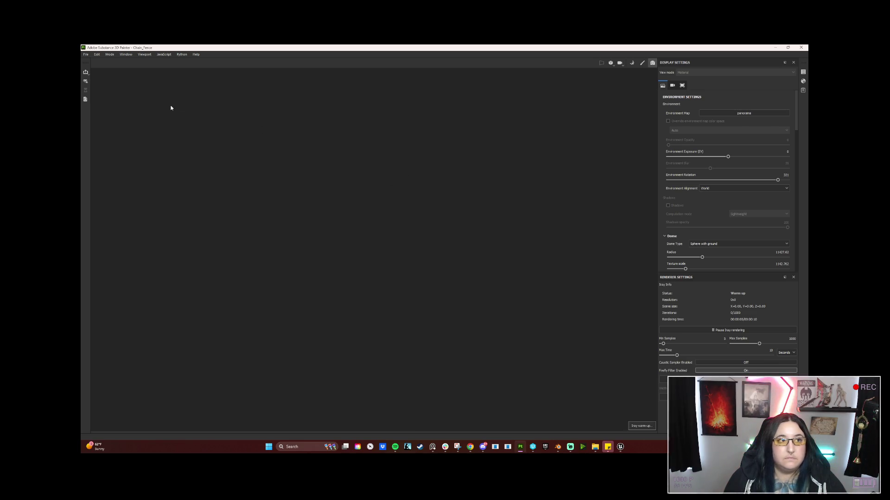
# Step: Save the project and preview the fence in Iray, orbiting the camera and rotating the environment
pyautogui.click(87, 55)
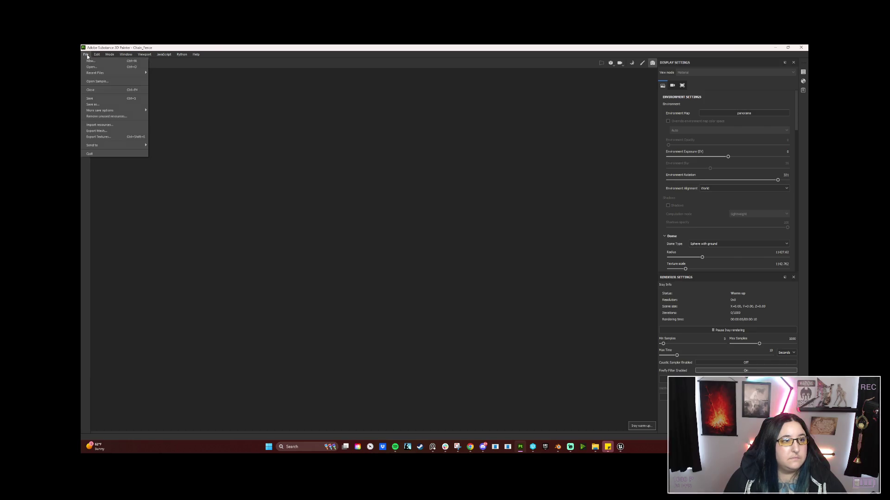
pyautogui.click(91, 98)
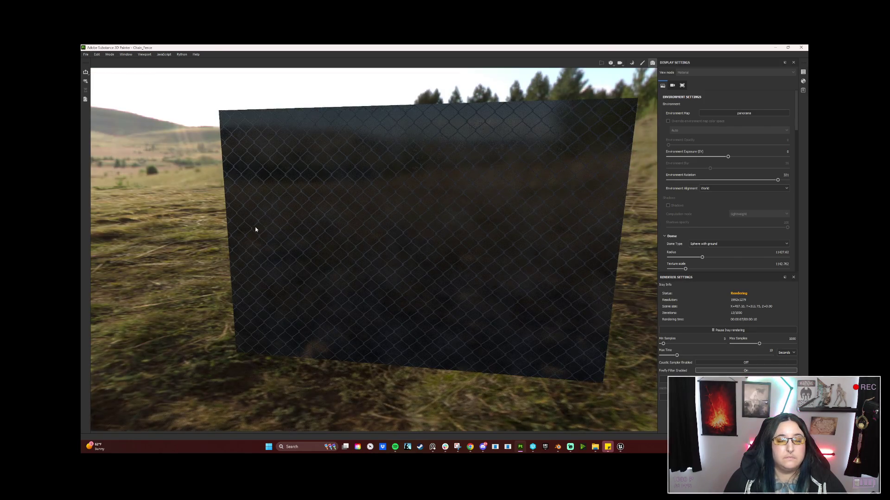
pyautogui.moveTo(232, 254)
pyautogui.mouseDown()
pyautogui.moveTo(242, 242)
pyautogui.moveTo(425, 259)
pyautogui.moveTo(637, 251)
pyautogui.moveTo(282, 242)
pyautogui.moveTo(250, 251)
pyautogui.moveTo(246, 270)
pyautogui.moveTo(261, 241)
pyautogui.moveTo(248, 236)
pyautogui.moveTo(163, 240)
pyautogui.moveTo(302, 246)
pyautogui.mouseUp()
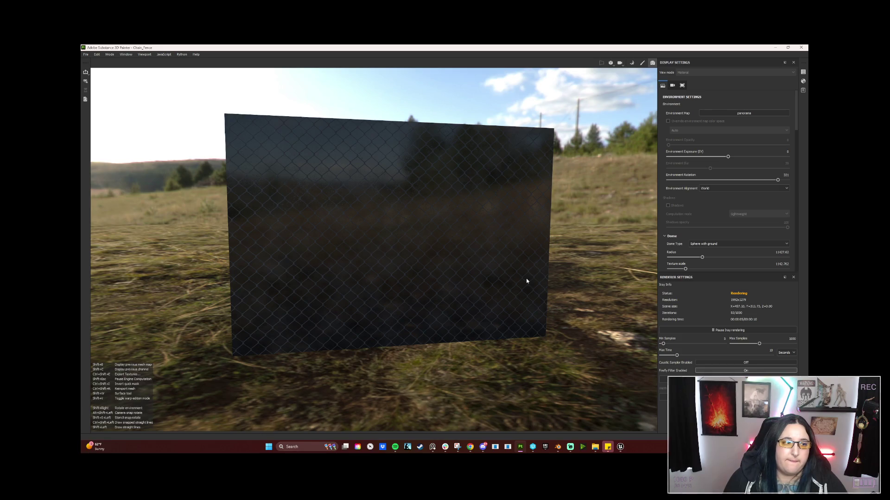
pyautogui.moveTo(495, 276); pyautogui.dragTo(431, 278)
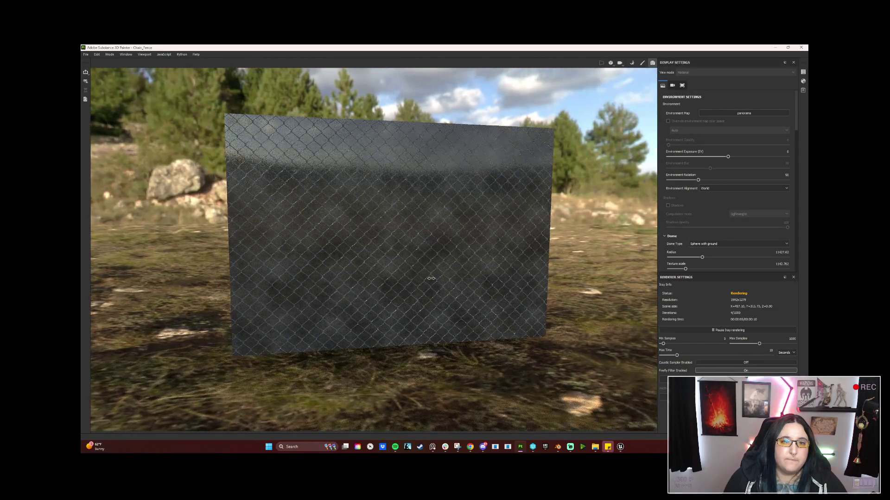
# Step: Return to the painting layout and switch over to Unreal Engine
pyautogui.press('F10')
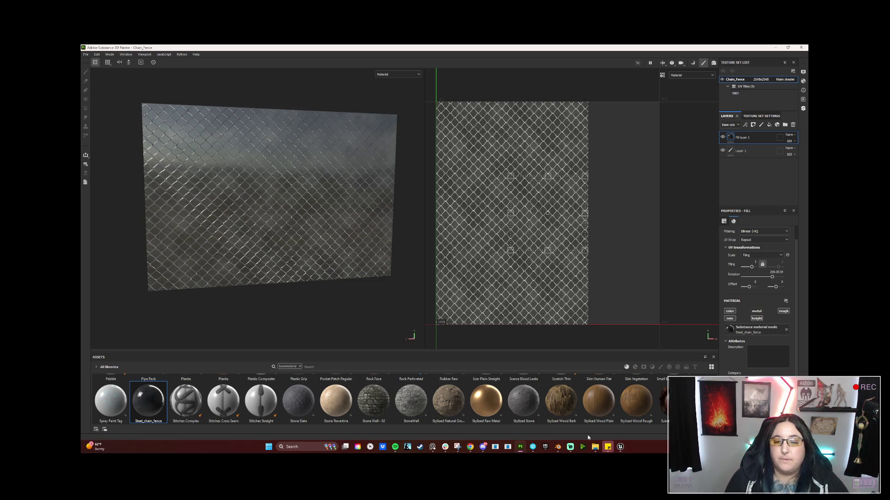
pyautogui.moveTo(565, 456)
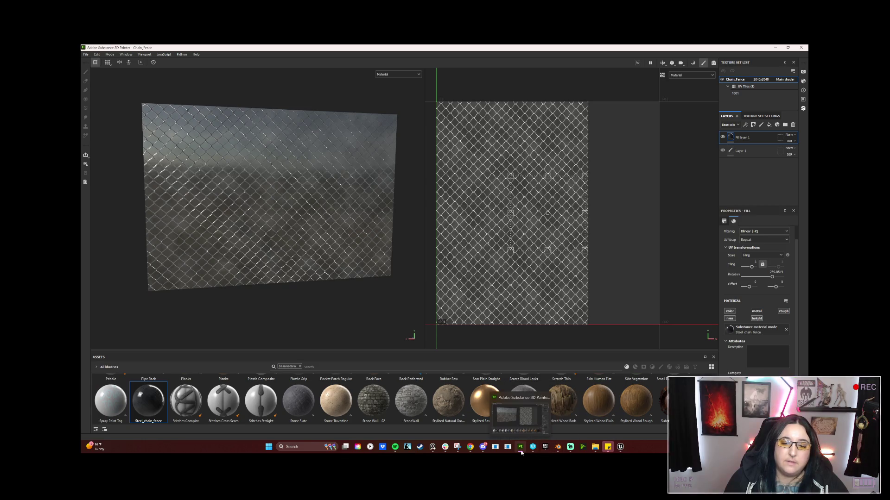
pyautogui.click(608, 447)
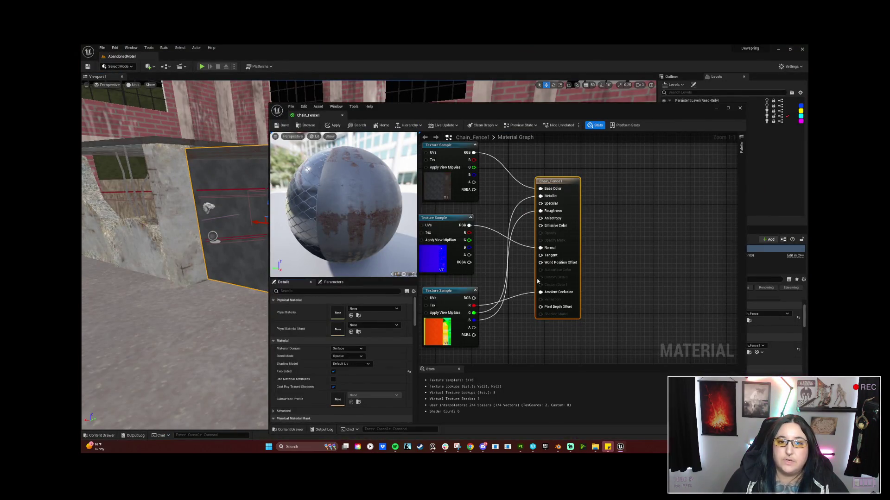
# Step: Rearrange the Chain_Fence1 output node and its three texture sample nodes, inspecting each texture
pyautogui.moveTo(554, 182); pyautogui.dragTo(610, 169)
pyautogui.moveTo(458, 149); pyautogui.dragTo(491, 155)
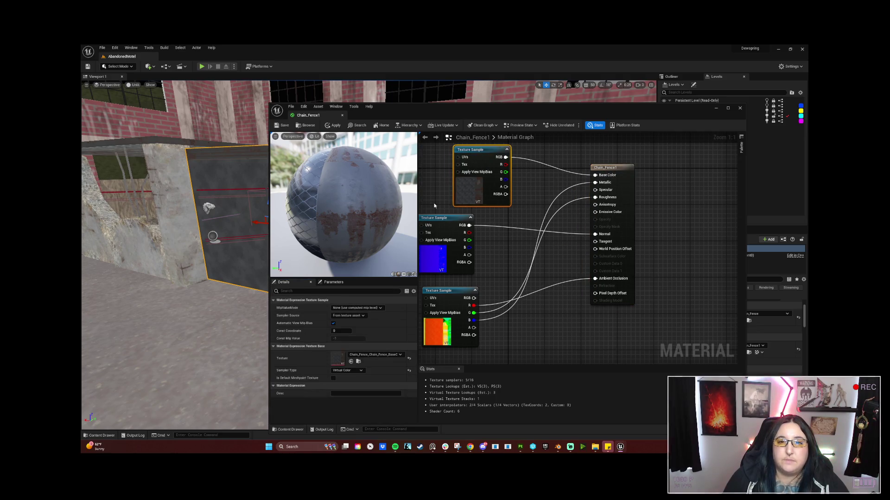
pyautogui.moveTo(441, 219); pyautogui.dragTo(474, 223)
pyautogui.moveTo(443, 291); pyautogui.dragTo(469, 296)
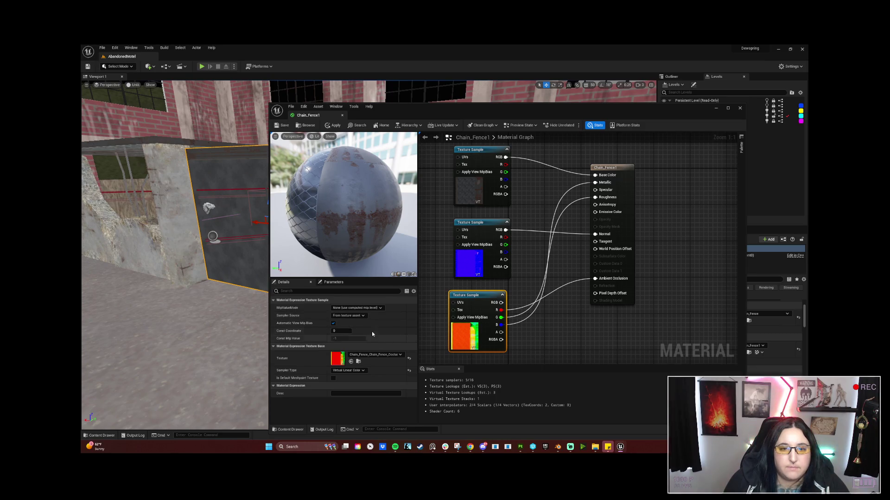
pyautogui.click(477, 154)
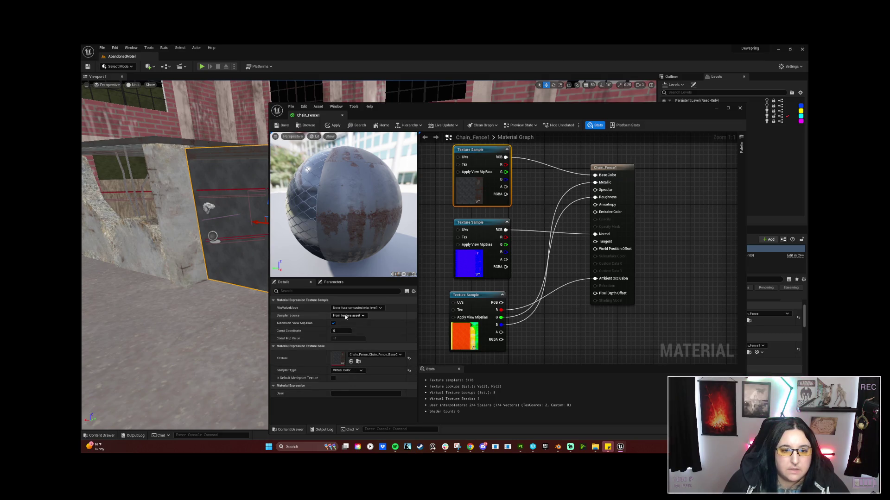
pyautogui.click(482, 241)
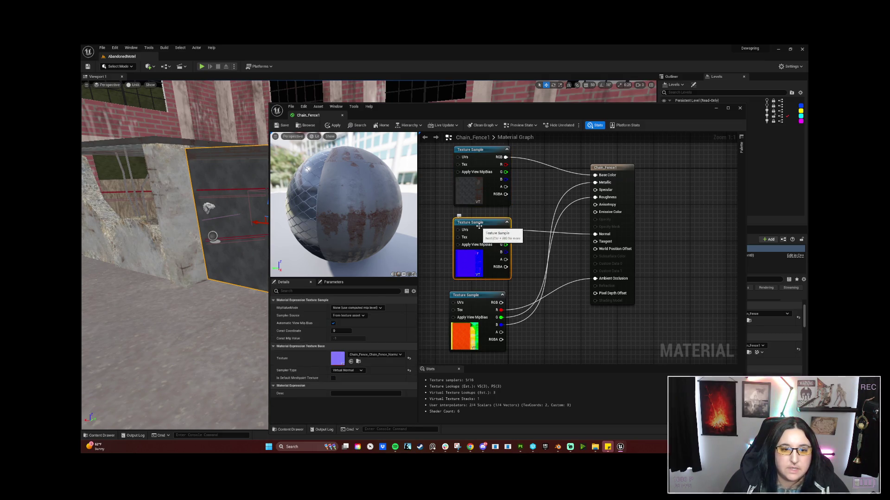
pyautogui.click(473, 296)
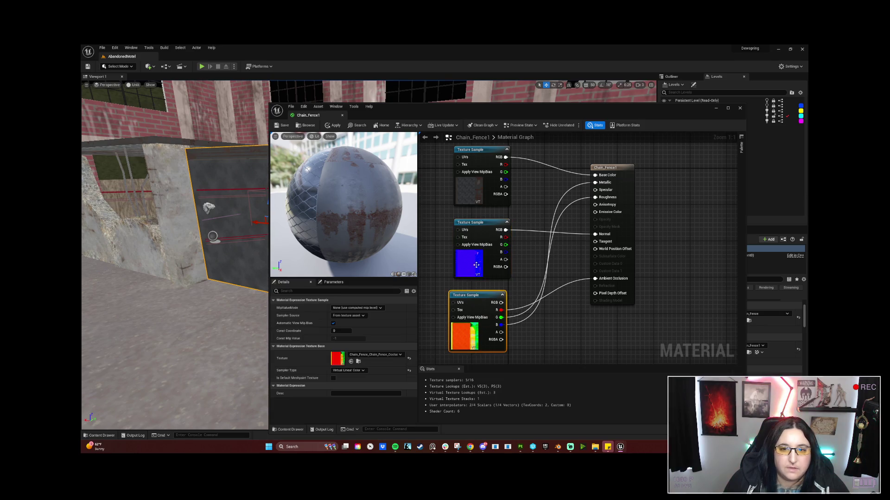
# Step: Set the Chain_Fence1 material's Blend Mode to Translucent, then back to Opaque
pyautogui.click(499, 214)
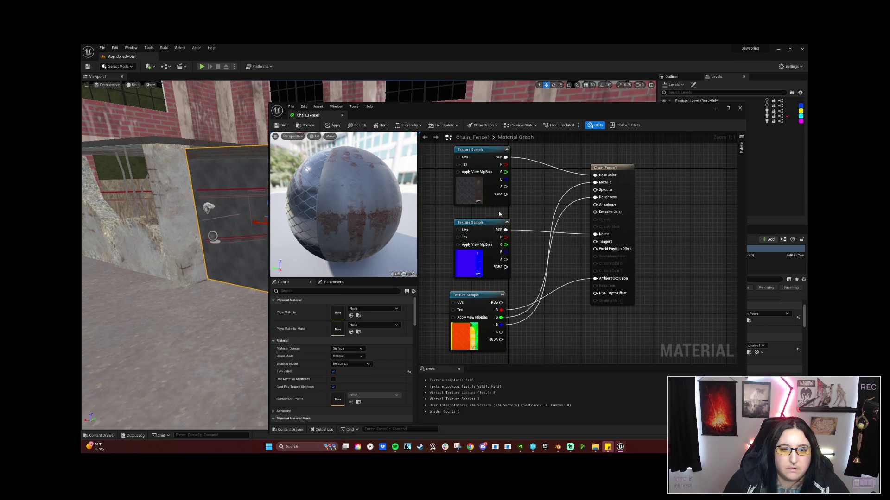
pyautogui.click(355, 356)
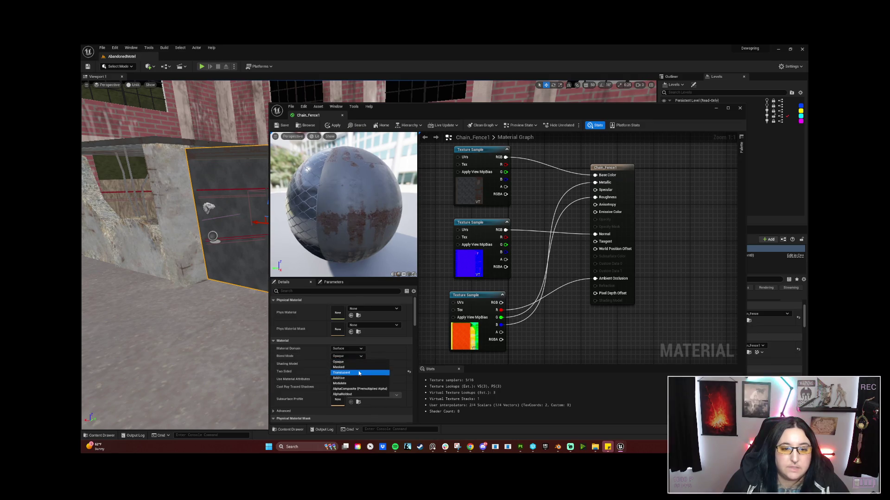
pyautogui.click(358, 373)
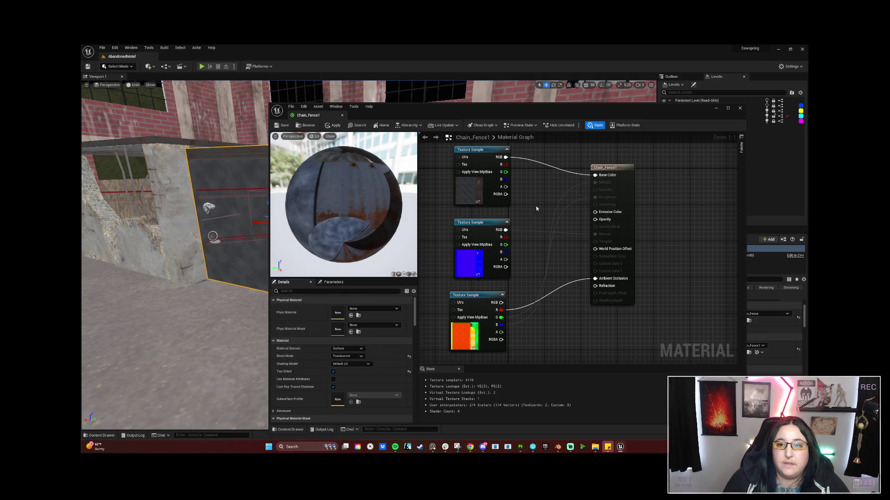
pyautogui.click(359, 355)
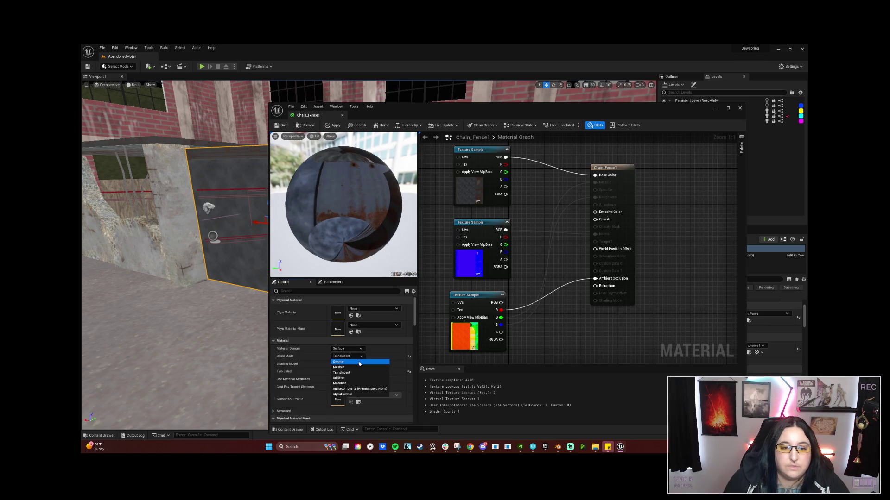
pyautogui.click(366, 361)
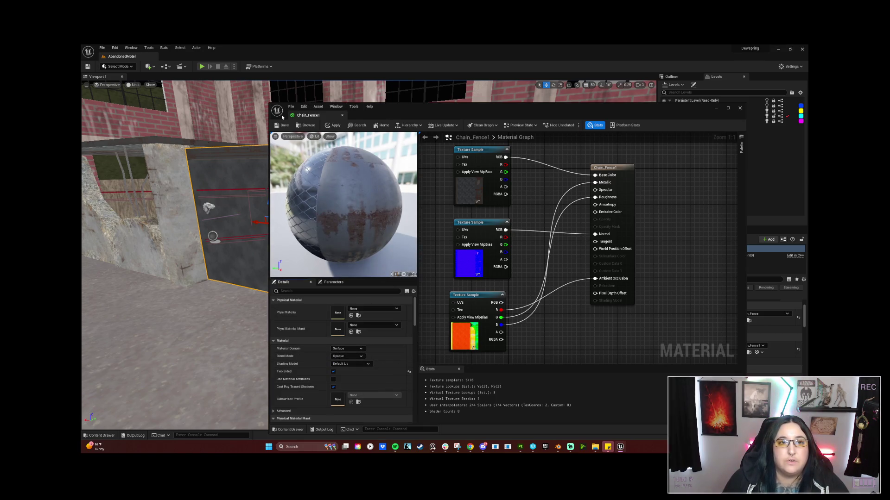
# Step: Minimize the material editor and bring the Substance Painter fence project forward
pyautogui.click(714, 108)
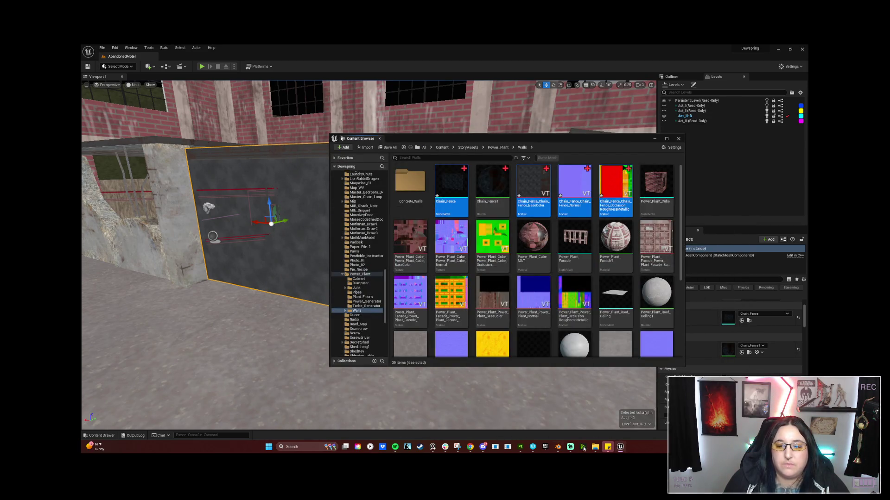
pyautogui.moveTo(620, 449)
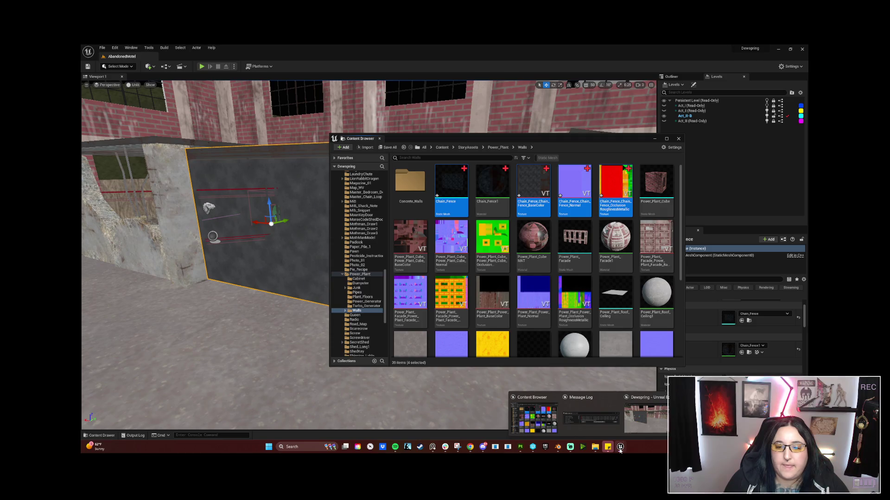
pyautogui.click(520, 447)
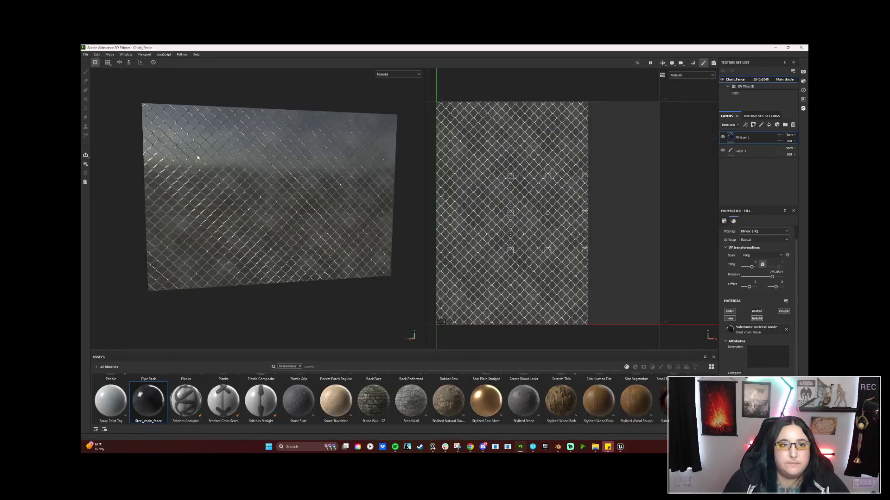
# Step: Export the Chain_Fence textures with Export Textures and close the export window
pyautogui.click(87, 55)
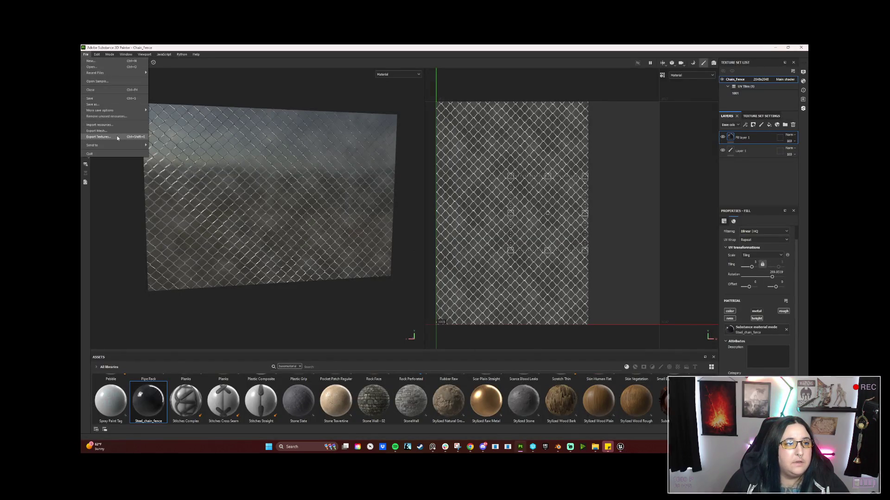
pyautogui.click(99, 137)
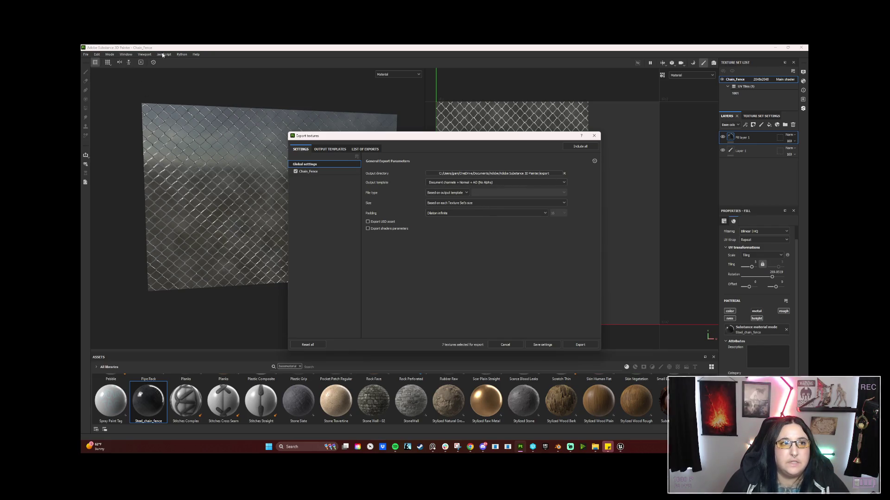
pyautogui.click(579, 345)
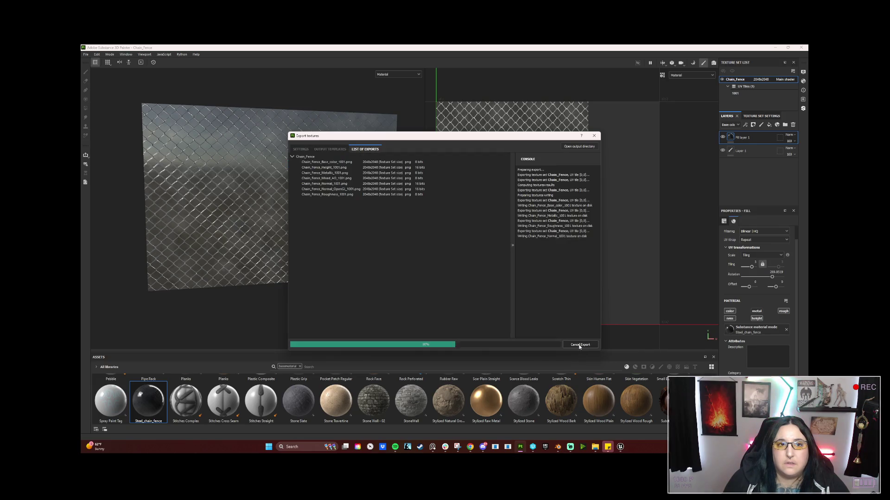
pyautogui.click(595, 136)
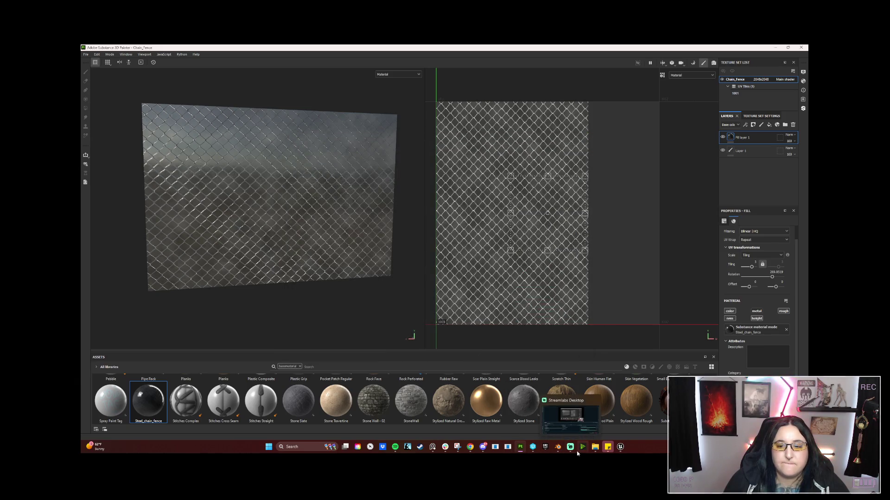
# Step: Open the Chain_Fence_Pole project in Substance 3D Painter
pyautogui.moveTo(591, 451)
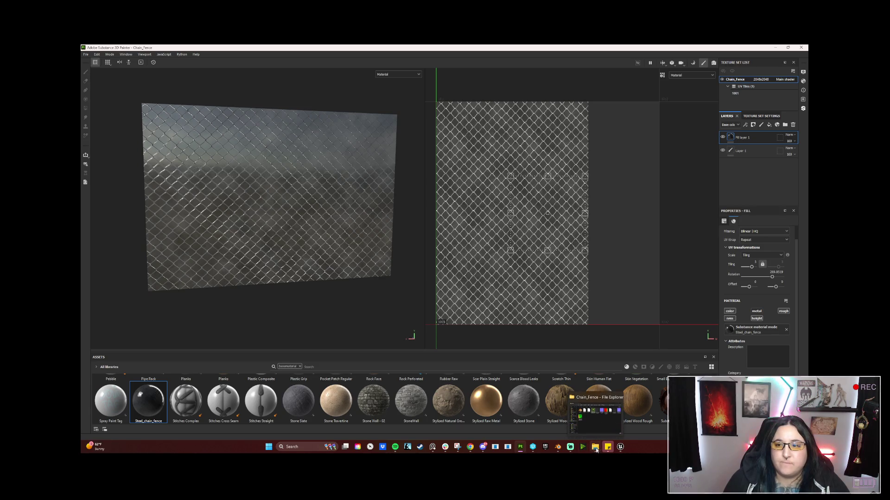
pyautogui.click(86, 54)
pyautogui.click(86, 55)
pyautogui.click(86, 54)
pyautogui.click(91, 67)
pyautogui.click(179, 102)
pyautogui.click(373, 289)
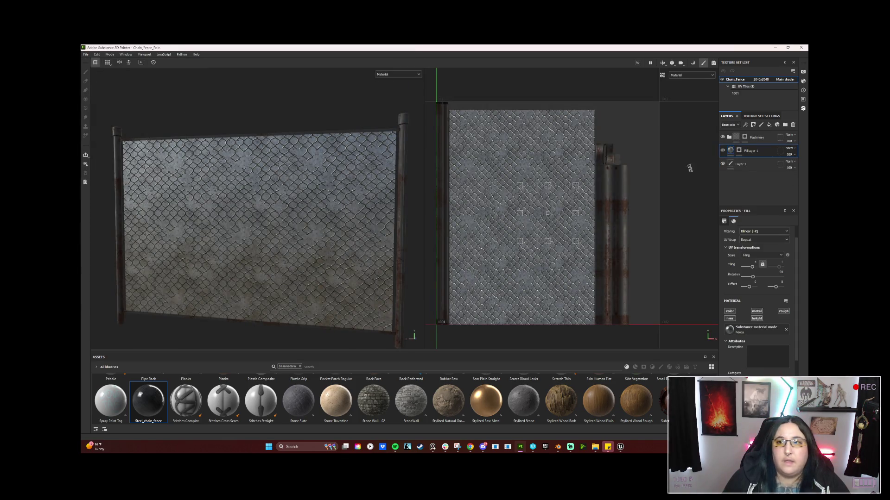
# Step: Switch over to the Blender Chain_Fence file
pyautogui.click(97, 55)
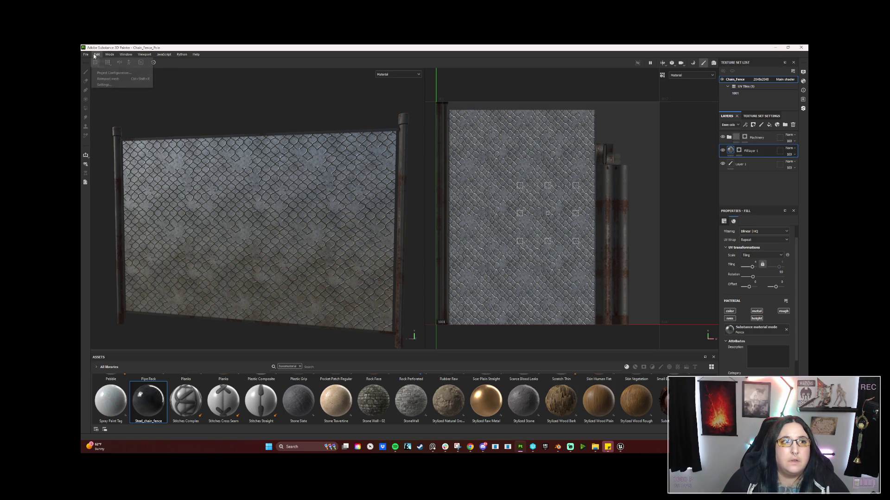
pyautogui.click(549, 452)
pyautogui.moveTo(559, 451)
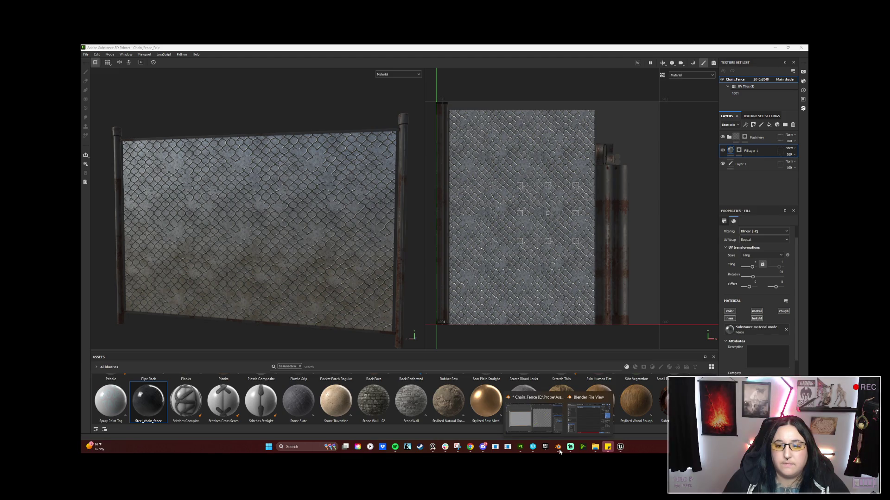
pyautogui.click(535, 417)
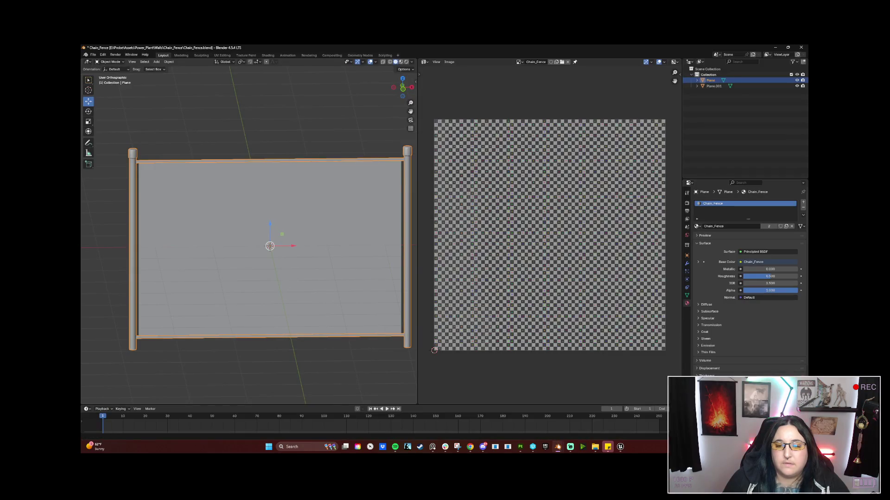
# Step: Cancel the pending FBX export and toggle the fence in and out of Edit Mode
pyautogui.moveTo(558, 447)
pyautogui.click(585, 418)
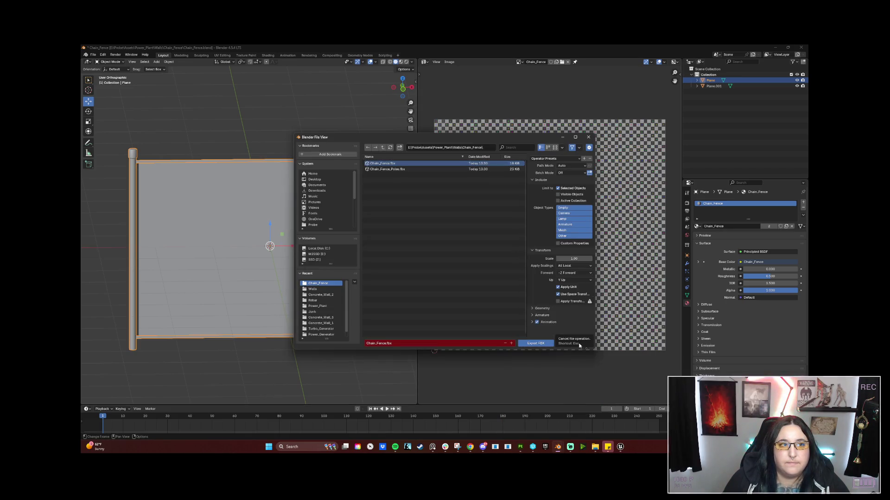
pyautogui.click(579, 344)
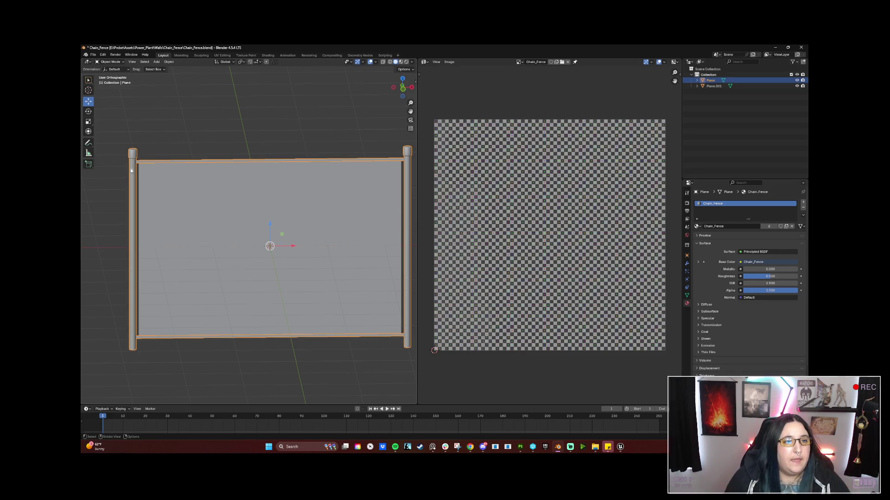
pyautogui.press('Tab')
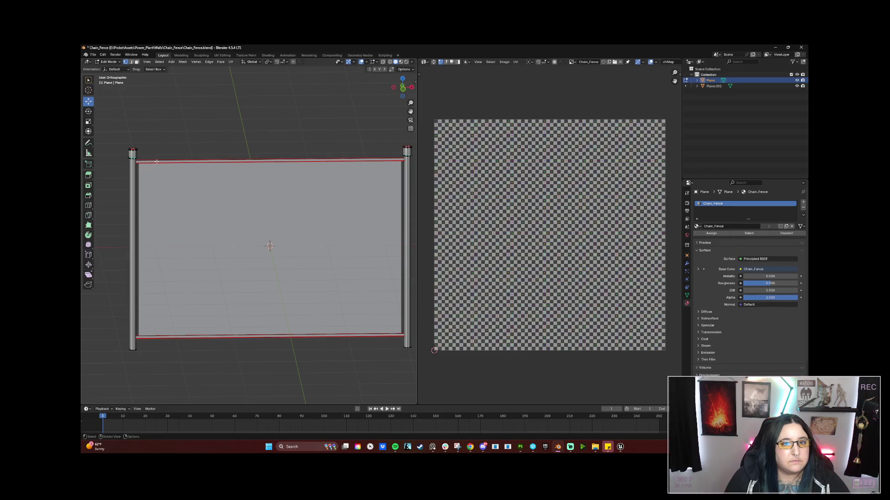
pyautogui.press('Tab')
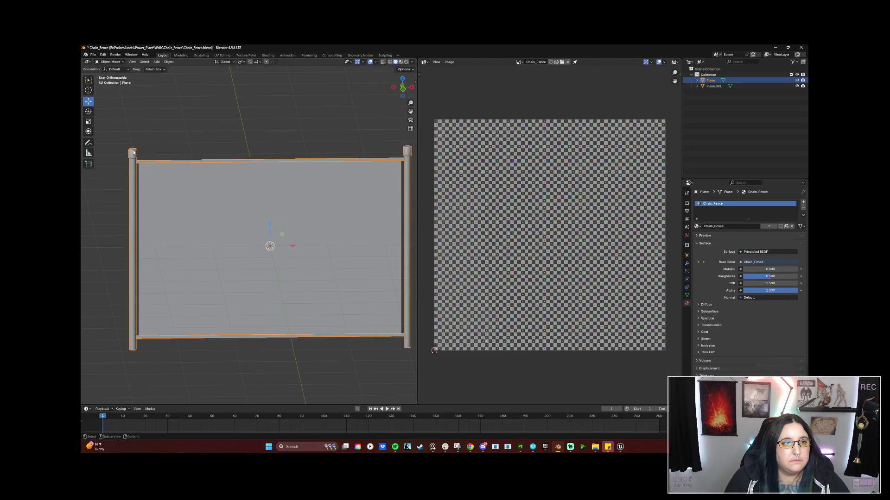
# Step: Export the fence as FBX over Chain_Fence_Poles.fbx and return to Substance 3D Painter
pyautogui.click(93, 56)
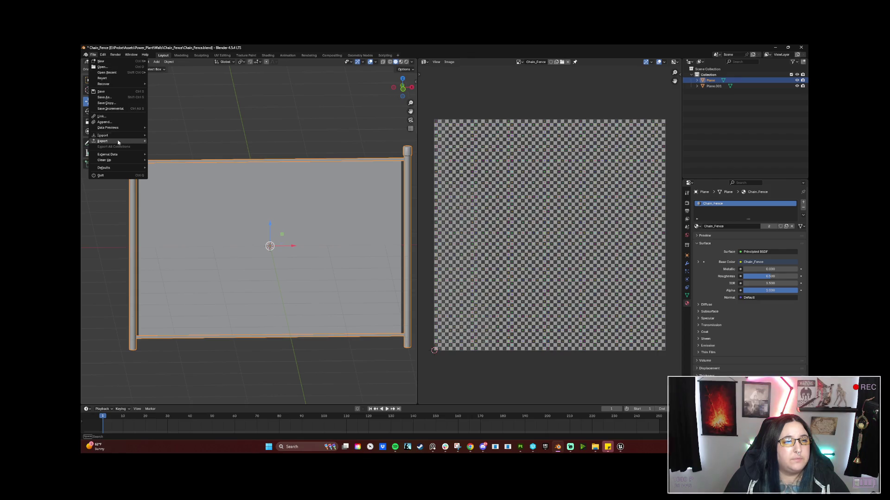
pyautogui.moveTo(115, 141)
pyautogui.click(180, 194)
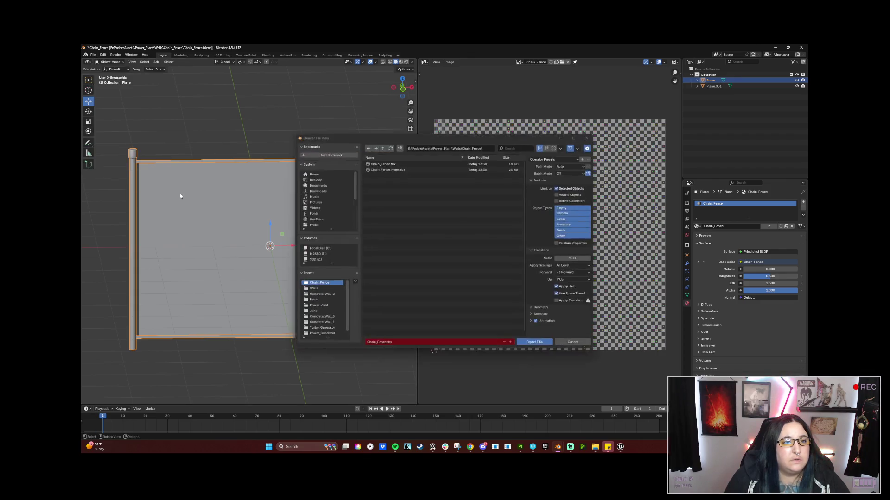
pyautogui.click(373, 170)
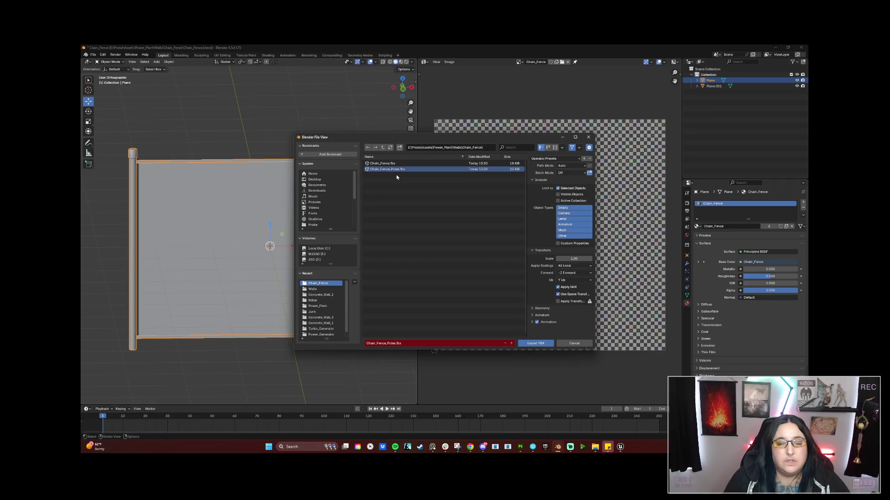
pyautogui.click(547, 345)
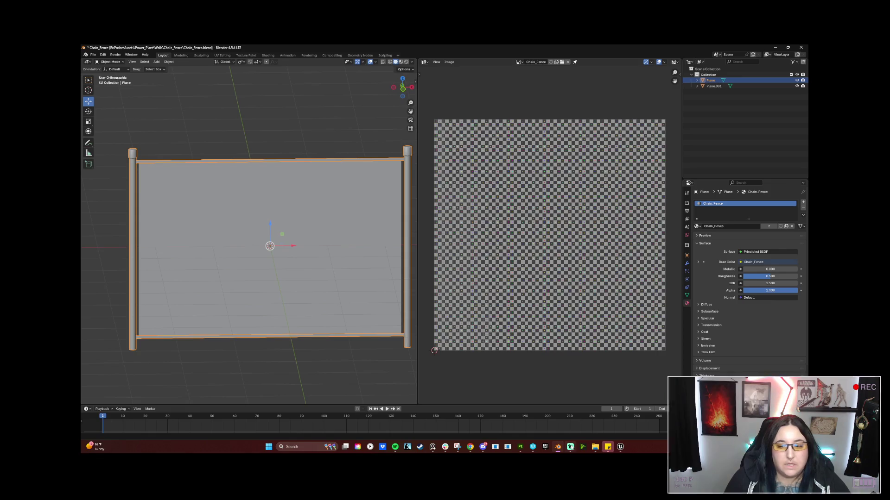
pyautogui.click(521, 448)
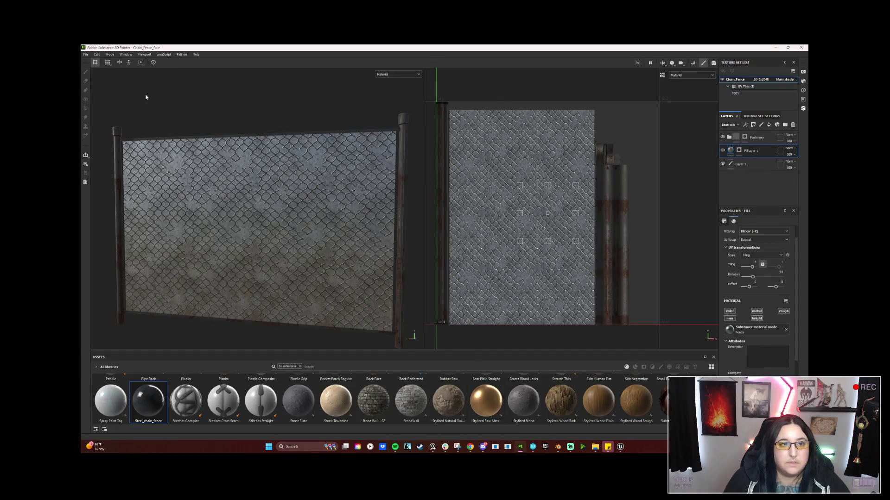
# Step: Replace the project mesh with Chain_Fence_Poles.fbx through Project configuration
pyautogui.click(97, 55)
pyautogui.click(107, 73)
pyautogui.click(494, 197)
pyautogui.doubleClick(466, 243)
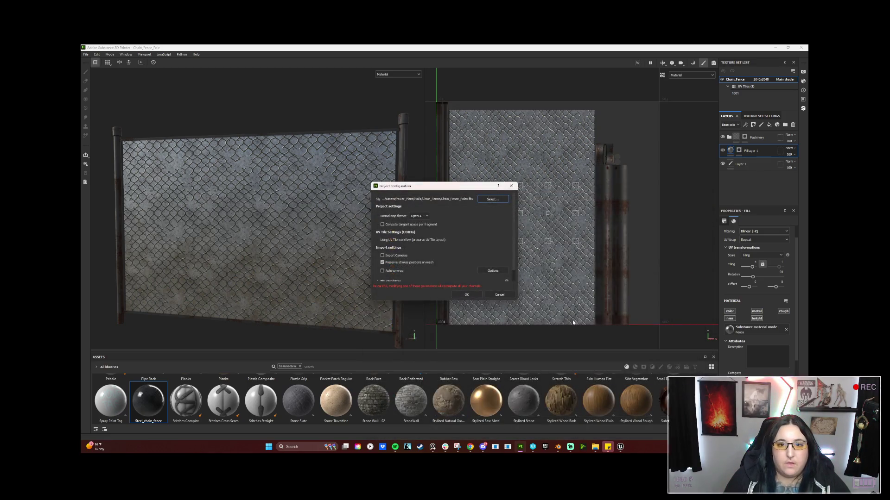
pyautogui.click(468, 294)
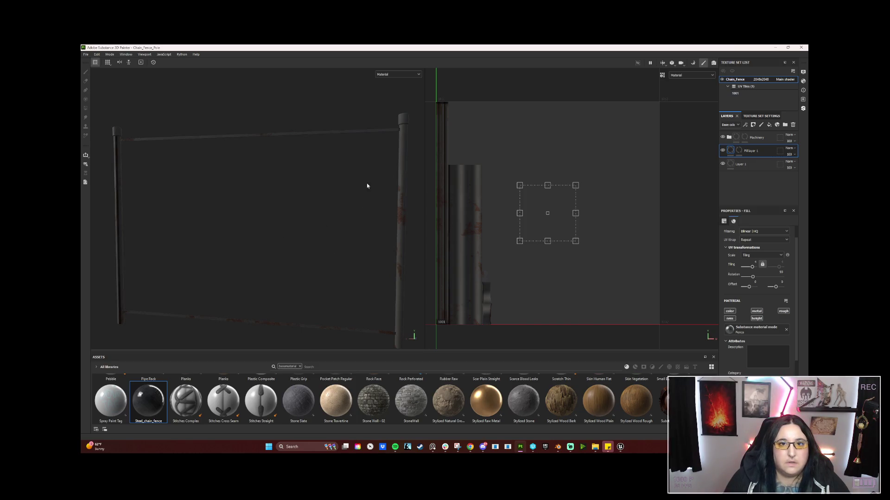
pyautogui.moveTo(217, 156)
pyautogui.mouseDown()
pyautogui.moveTo(338, 172)
pyautogui.moveTo(223, 162)
pyautogui.moveTo(259, 160)
pyautogui.mouseUp()
# Step: Bake the texture set's mesh maps, return to painting mode, and minimize Painter
pyautogui.click(762, 116)
pyautogui.click(760, 193)
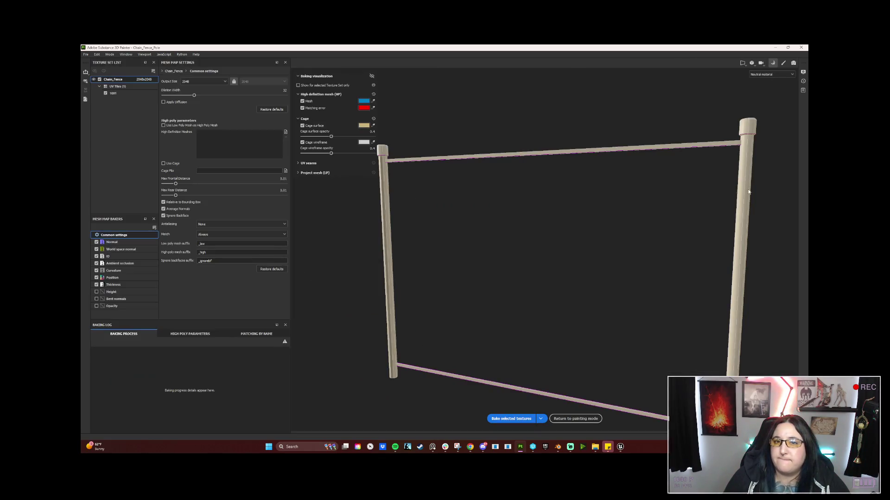
pyautogui.click(516, 419)
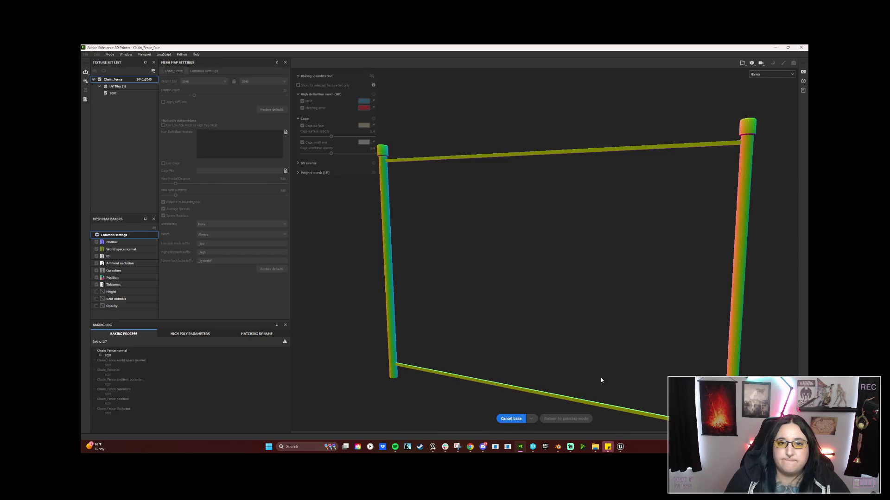
pyautogui.click(575, 419)
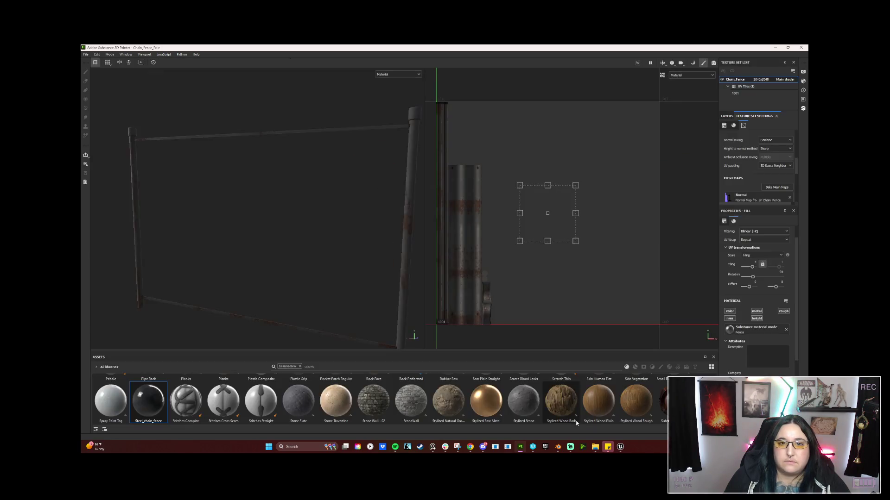
pyautogui.click(86, 54)
pyautogui.press('Escape')
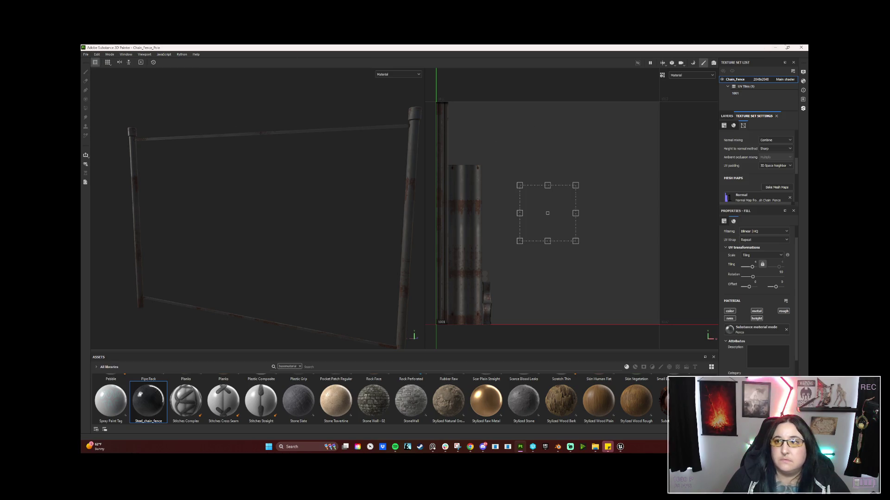
pyautogui.click(775, 48)
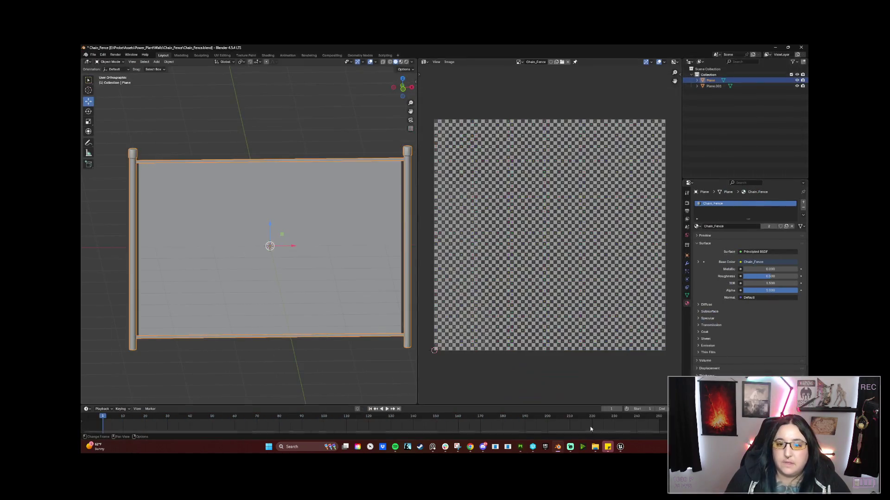
# Step: Bring Unreal Engine forward, select the Chain_Fence mesh asset, and look around the level's walls
pyautogui.moveTo(620, 446)
pyautogui.click(532, 417)
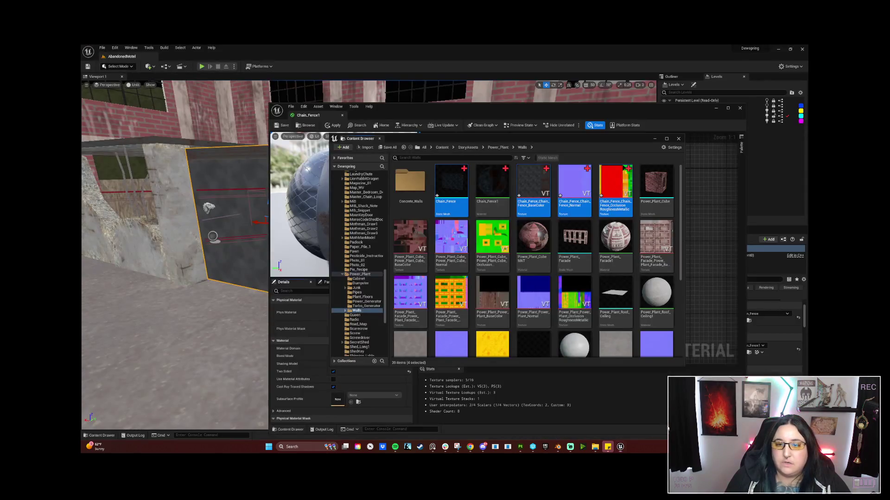
pyautogui.moveTo(493, 139)
pyautogui.mouseDown()
pyautogui.moveTo(573, 128)
pyautogui.moveTo(569, 118)
pyautogui.mouseUp()
pyautogui.click(526, 164)
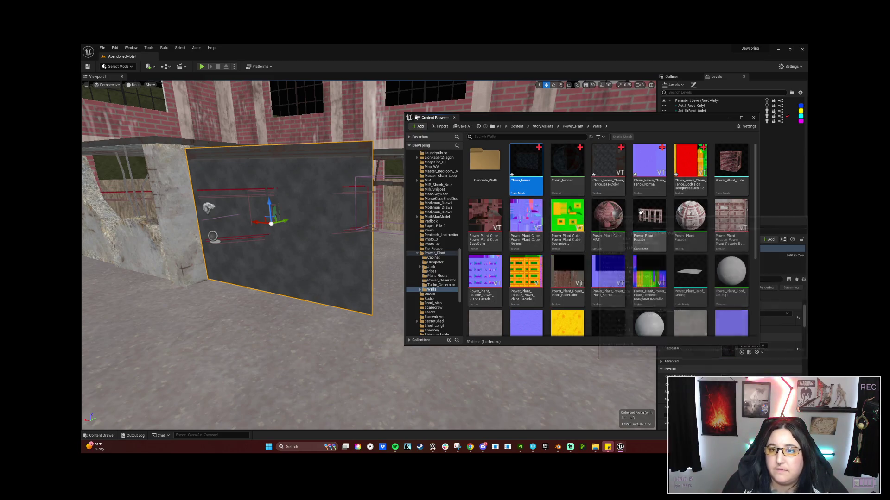
pyautogui.scroll(-1, 620, 306)
pyautogui.scroll(-2, 620, 306)
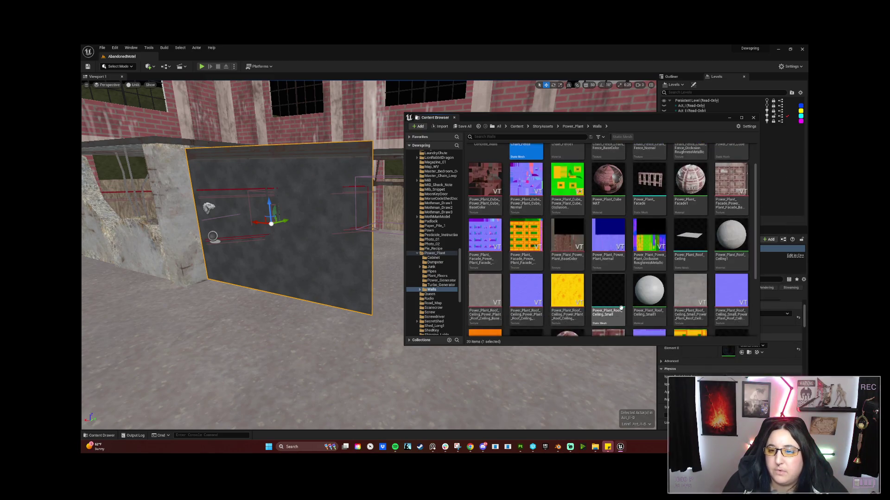
pyautogui.scroll(3, 625, 310)
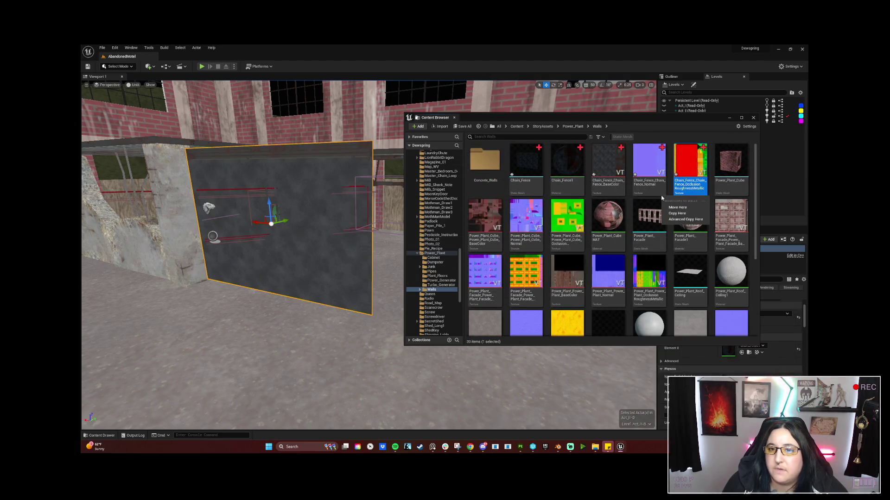
pyautogui.click(317, 160)
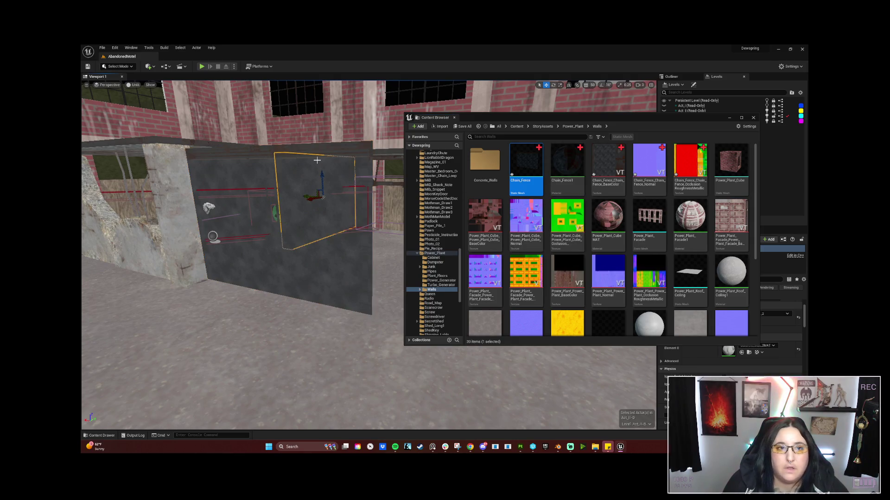
pyautogui.moveTo(231, 152); pyautogui.dragTo(130, 190)
pyautogui.click(295, 173)
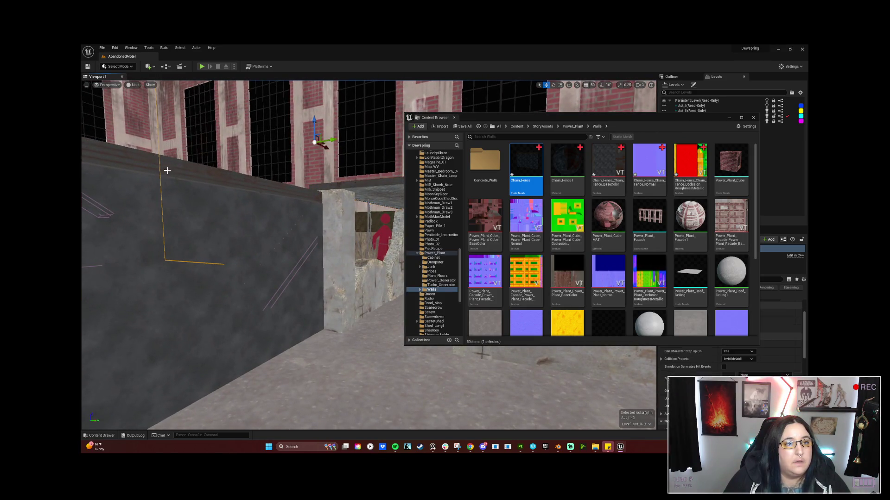
pyautogui.rightClick(246, 186)
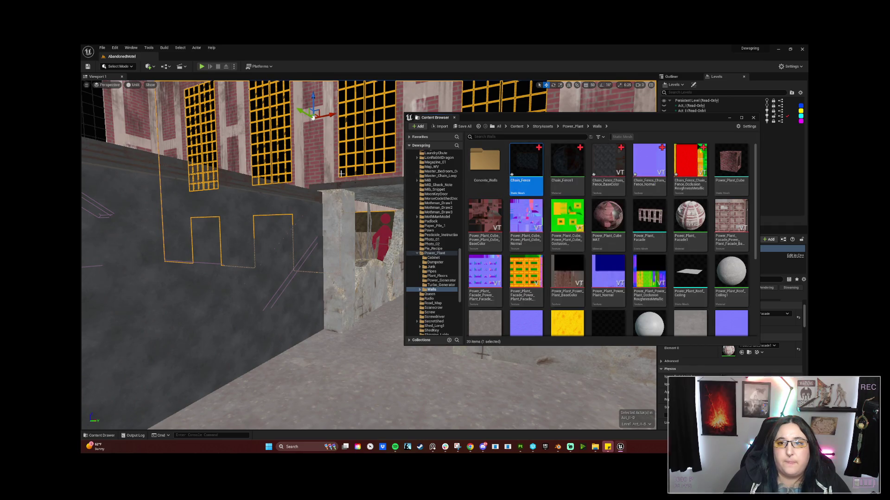
pyautogui.moveTo(278, 232); pyautogui.dragTo(278, 222)
pyautogui.moveTo(336, 176)
pyautogui.mouseDown()
pyautogui.moveTo(320, 174)
pyautogui.moveTo(336, 169)
pyautogui.mouseUp()
# Step: Multi-select Chain_Fence, Chain_Fence1 and the three fence textures, then narrow back to Chain_Fence
pyautogui.rightClick(649, 229)
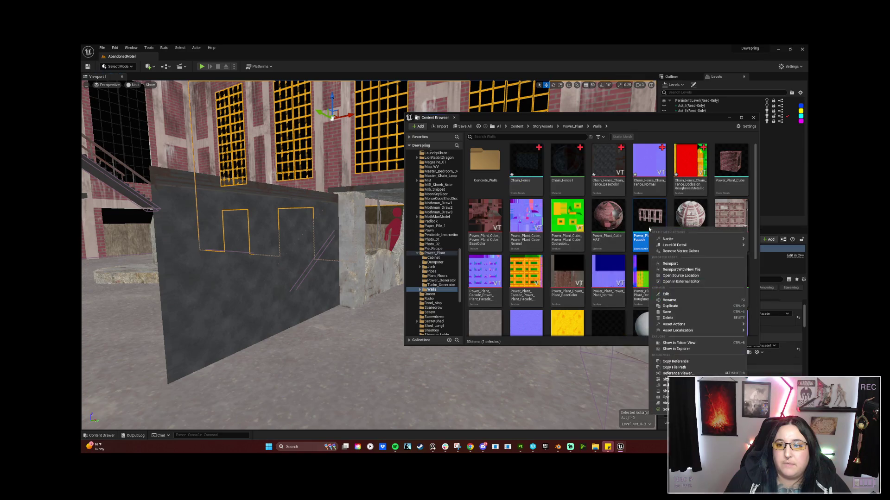
pyautogui.click(537, 174)
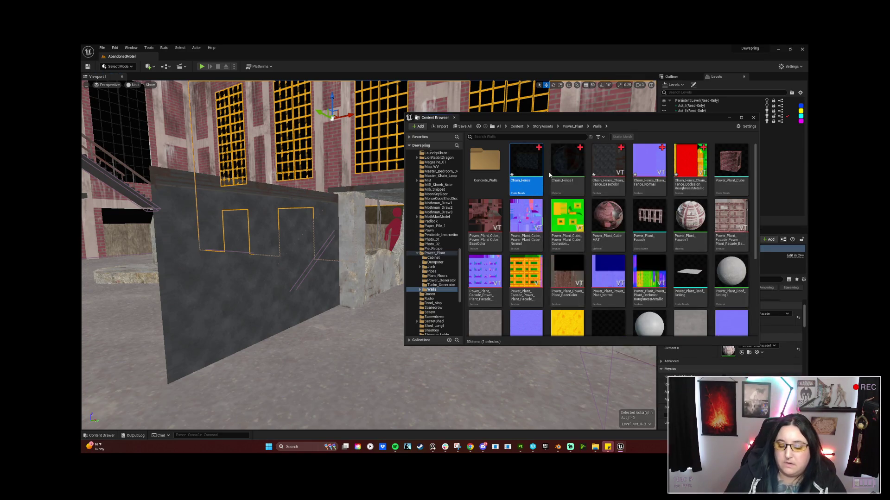
pyautogui.keyDown('ctrl'); pyautogui.click(567, 162); pyautogui.keyUp('ctrl')
pyautogui.keyDown('ctrl'); pyautogui.click(620, 169); pyautogui.keyUp('ctrl')
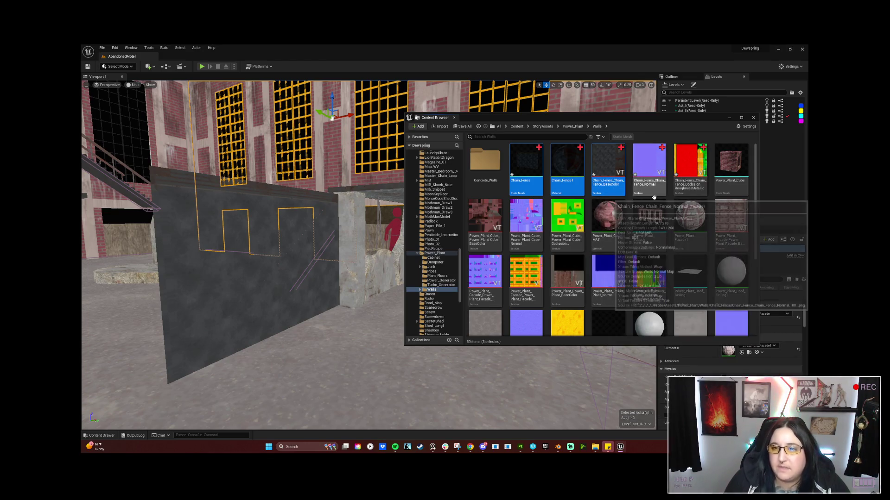
pyautogui.keyDown('ctrl'); pyautogui.click(651, 185); pyautogui.keyUp('ctrl')
pyautogui.keyDown('ctrl'); pyautogui.click(691, 185); pyautogui.keyUp('ctrl')
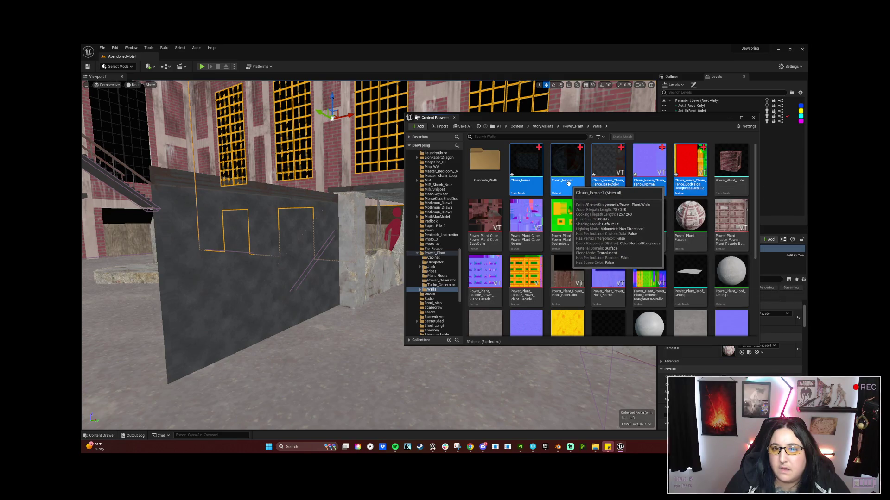
pyautogui.click(530, 163)
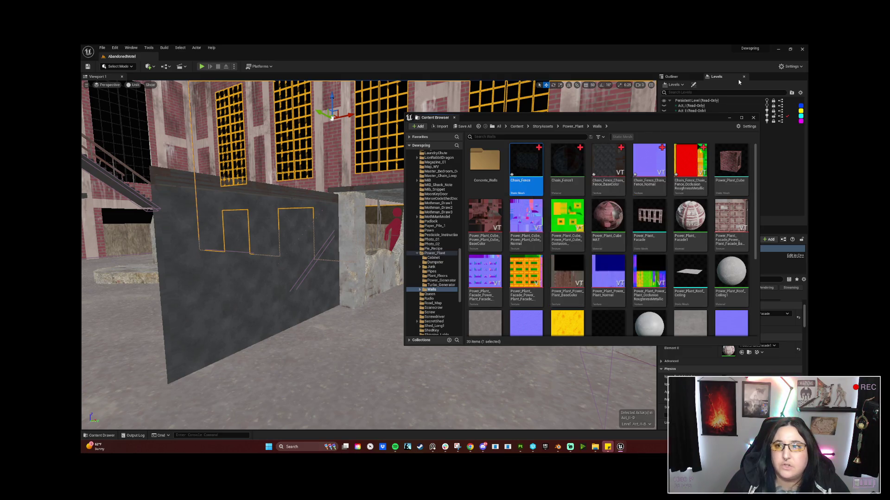
# Step: Find the placed Chain_Fence actor, then reimport the mesh with BaseColor, Normal and OcclusionRoughnessMetallic textures
pyautogui.click(682, 78)
pyautogui.click(700, 85)
pyautogui.write('chain')
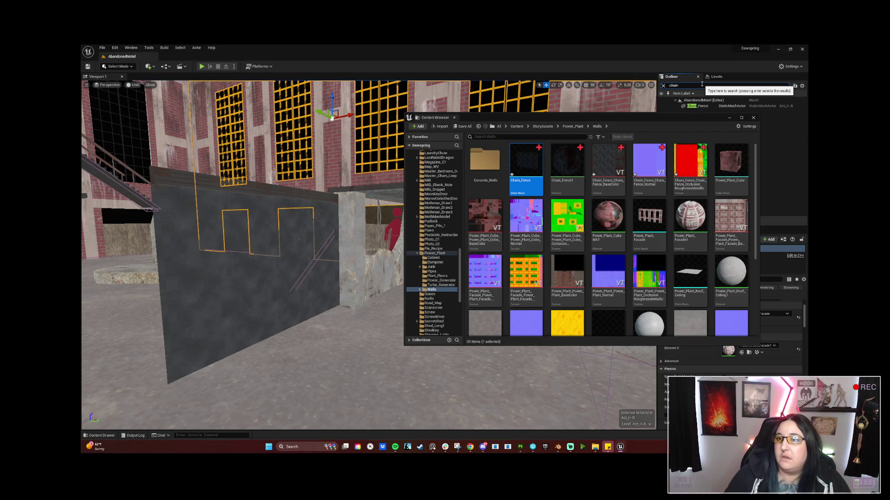
pyautogui.click(716, 106)
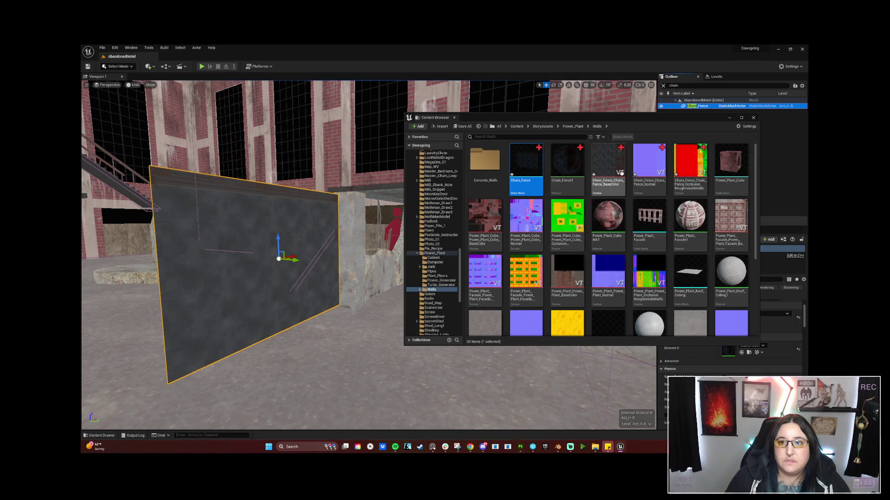
pyautogui.keyDown('ctrl'); pyautogui.click(608, 162); pyautogui.keyUp('ctrl')
pyautogui.keyDown('ctrl'); pyautogui.click(649, 159); pyautogui.keyUp('ctrl')
pyautogui.keyDown('ctrl'); pyautogui.click(690, 159); pyautogui.keyUp('ctrl')
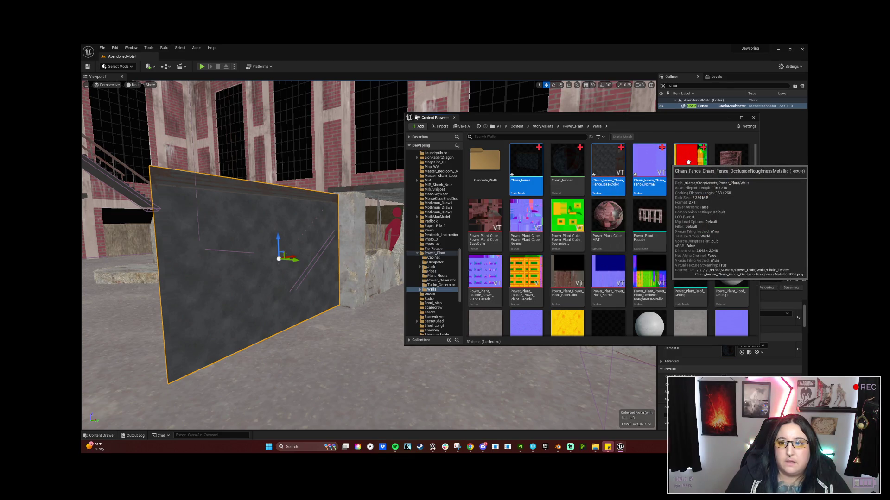
pyautogui.rightClick(690, 166)
pyautogui.click(711, 181)
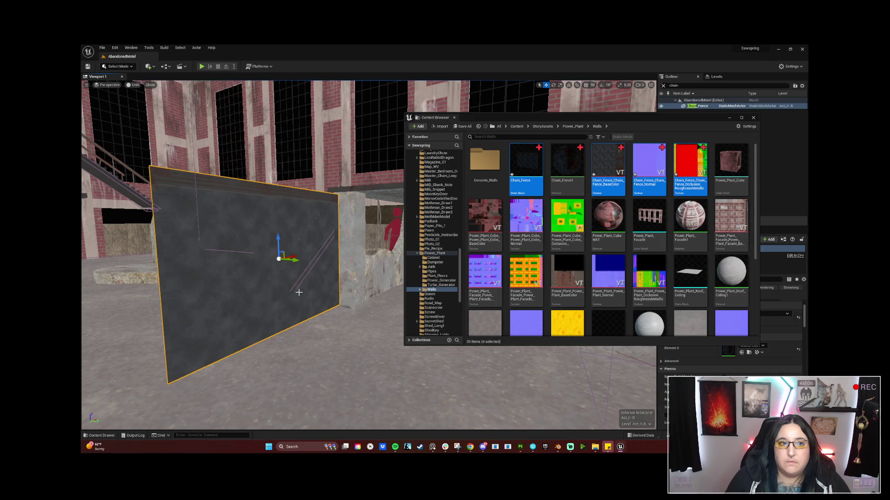
# Step: Check Substance 3D Painter briefly, then return to Unreal's Walls folder
pyautogui.click(520, 448)
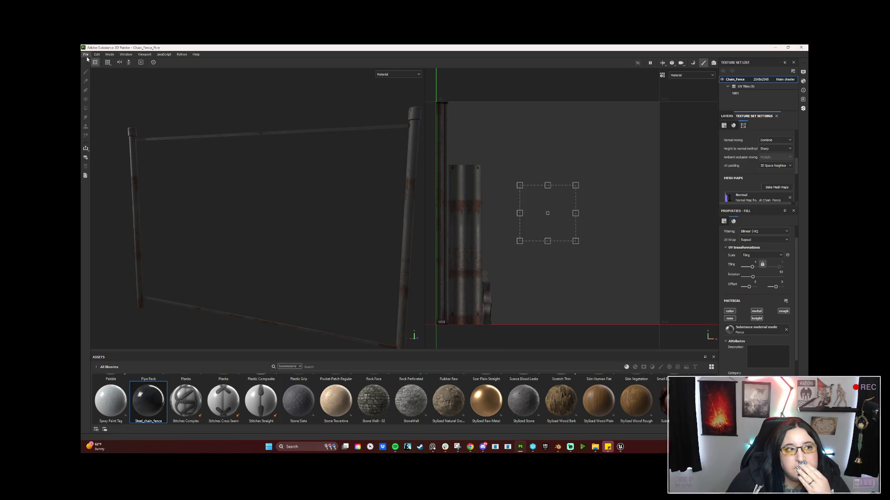
pyautogui.click(774, 48)
pyautogui.rightClick(551, 198)
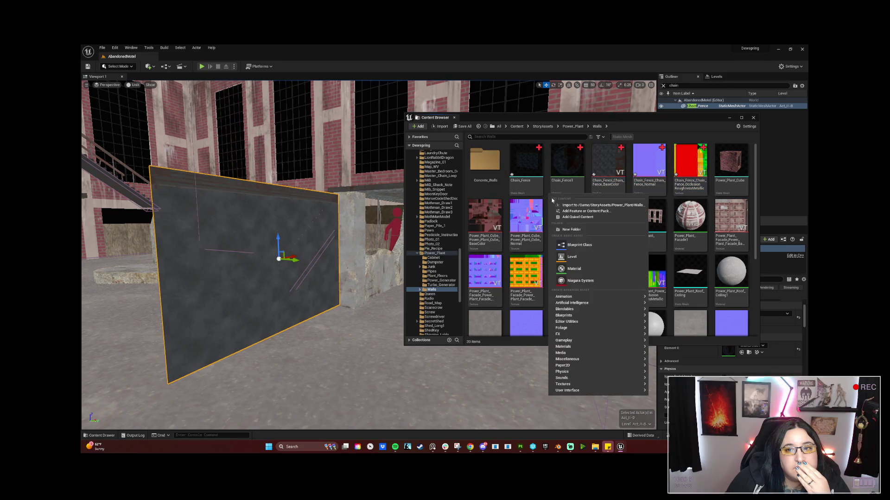
# Step: Import Chain_Fence_Poles.fbx with its three texture files into Walls using Import All
pyautogui.click(602, 205)
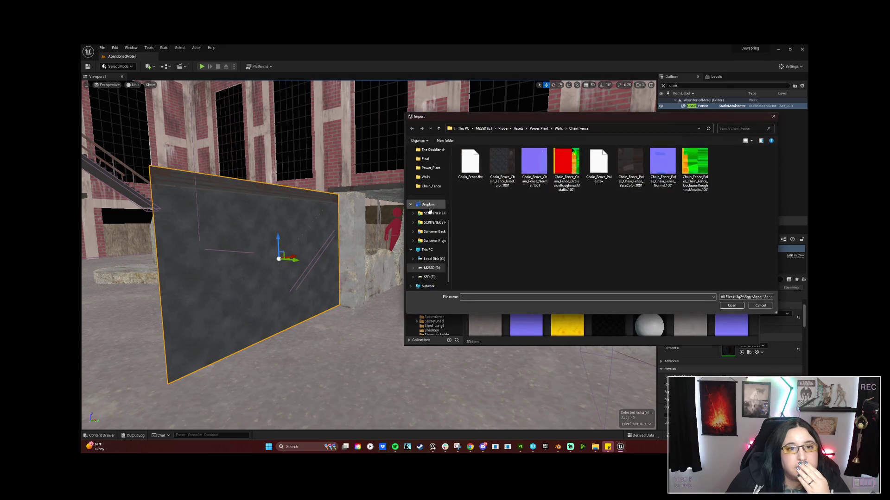
pyautogui.click(600, 166)
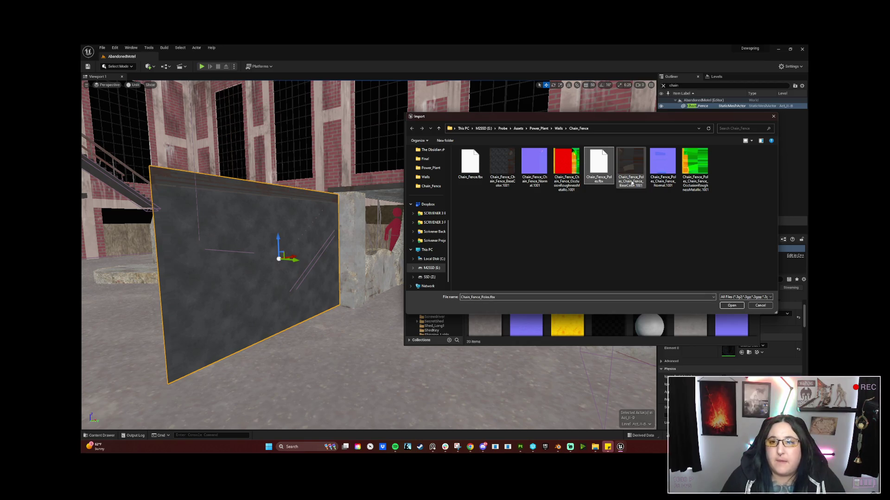
pyautogui.keyDown('shift'); pyautogui.click(691, 169); pyautogui.keyUp('shift')
pyautogui.click(731, 305)
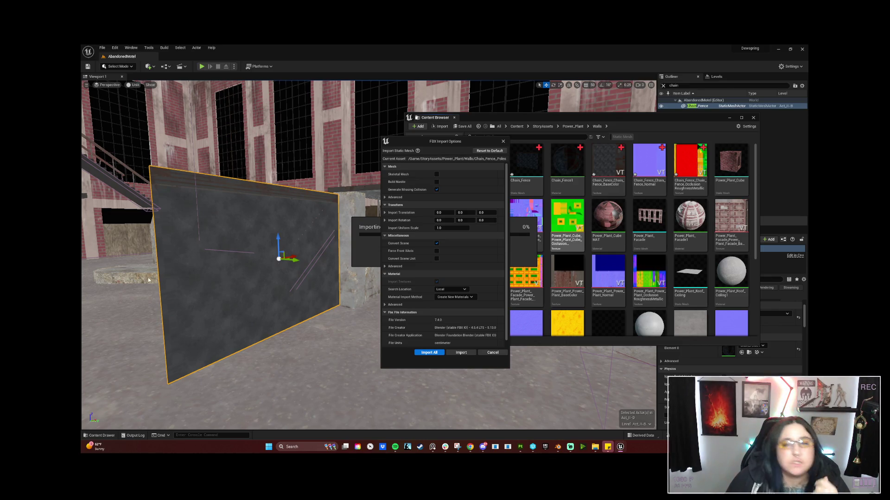
pyautogui.click(440, 353)
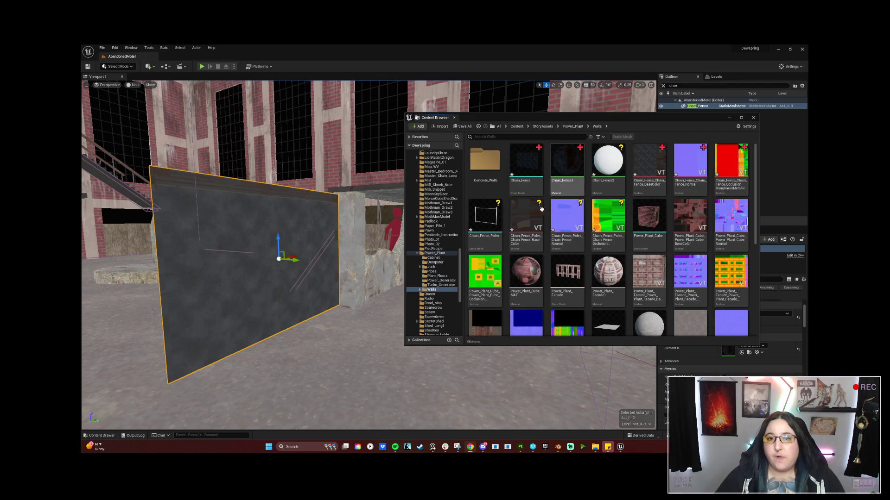
# Step: Save the newly imported Chain_Fence_Poles mesh and its three textures
pyautogui.click(485, 218)
pyautogui.keyDown('shift'); pyautogui.click(610, 220); pyautogui.keyUp('shift')
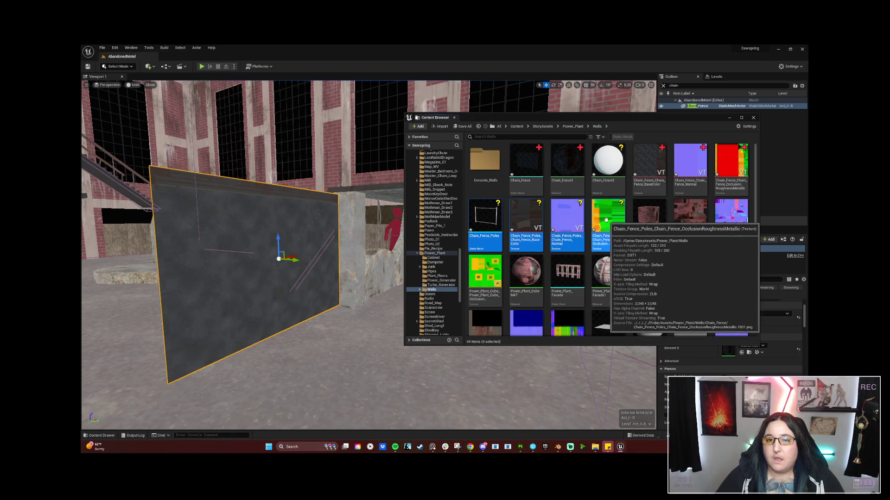
pyautogui.rightClick(609, 218)
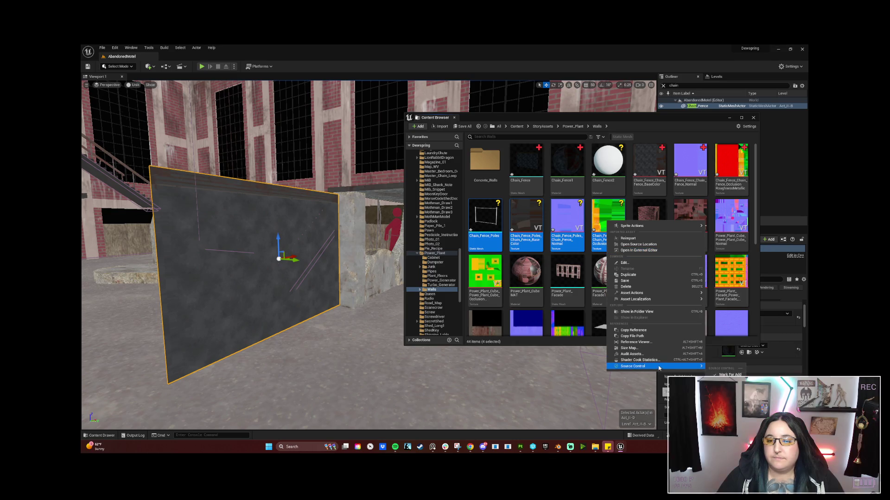
pyautogui.click(624, 281)
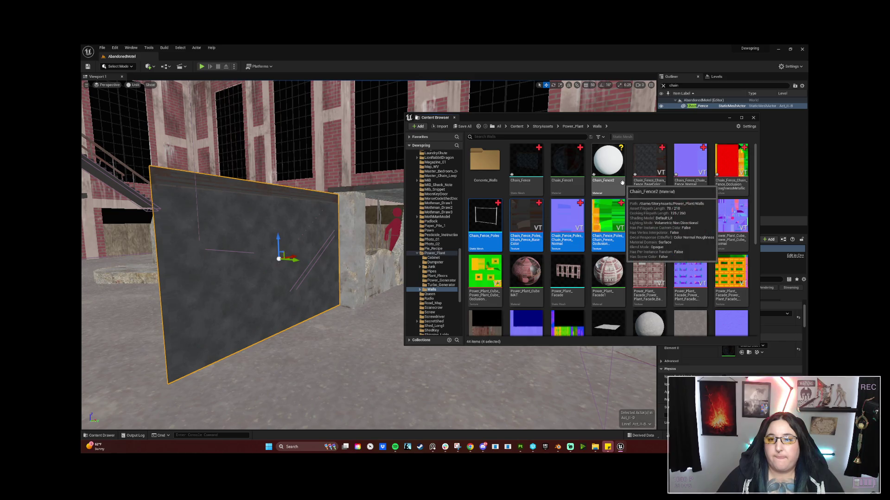
pyautogui.rightClick(615, 162)
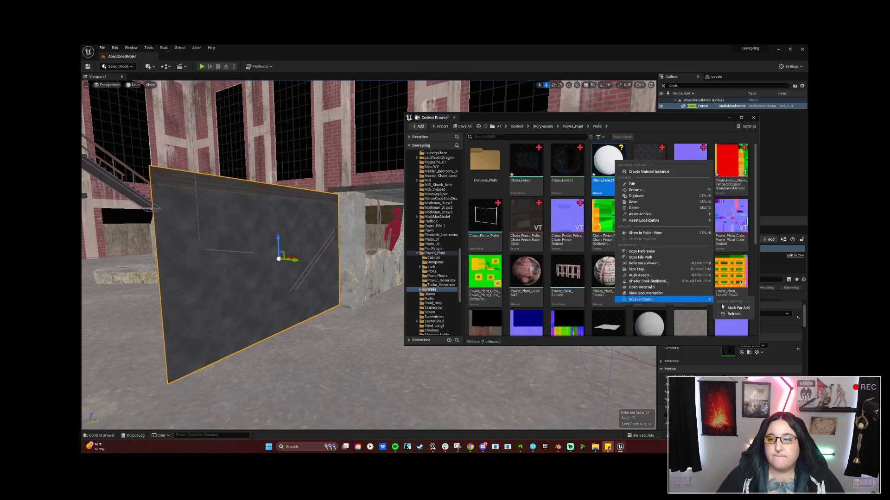
pyautogui.press('Escape')
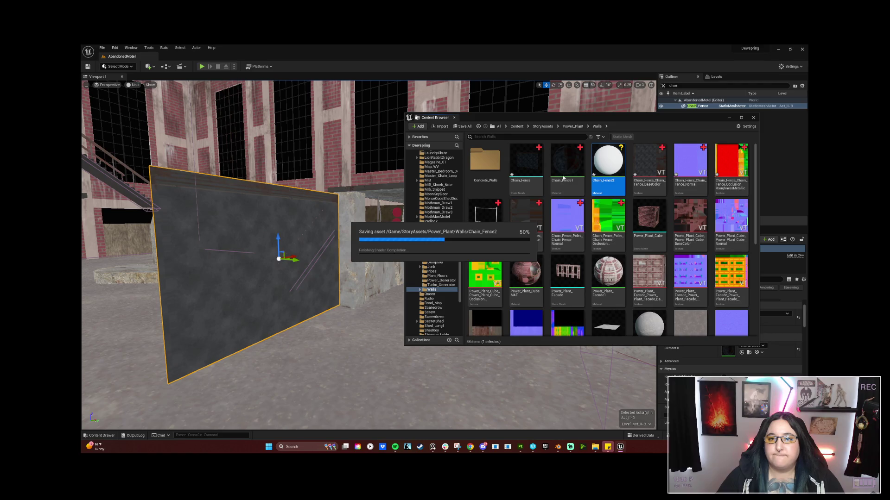
# Step: Rename the fence poles material to Chain_Fence_Poles_MAT
pyautogui.moveTo(621, 182)
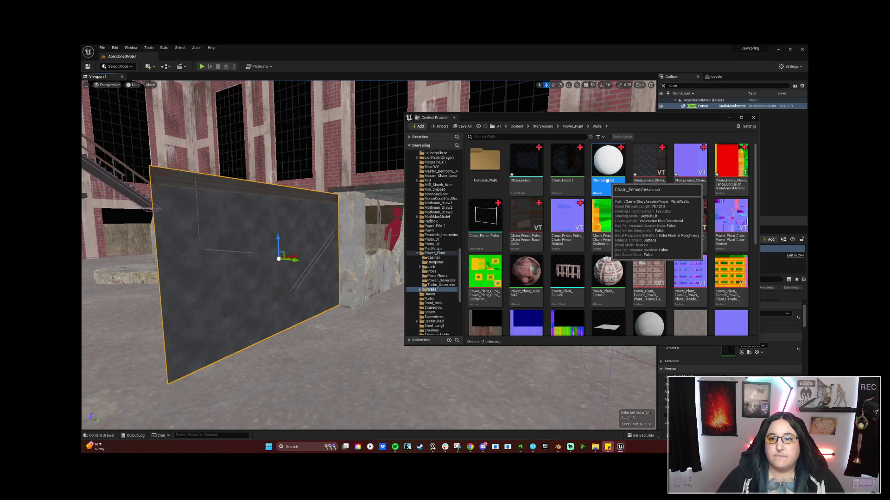
pyautogui.click(616, 180)
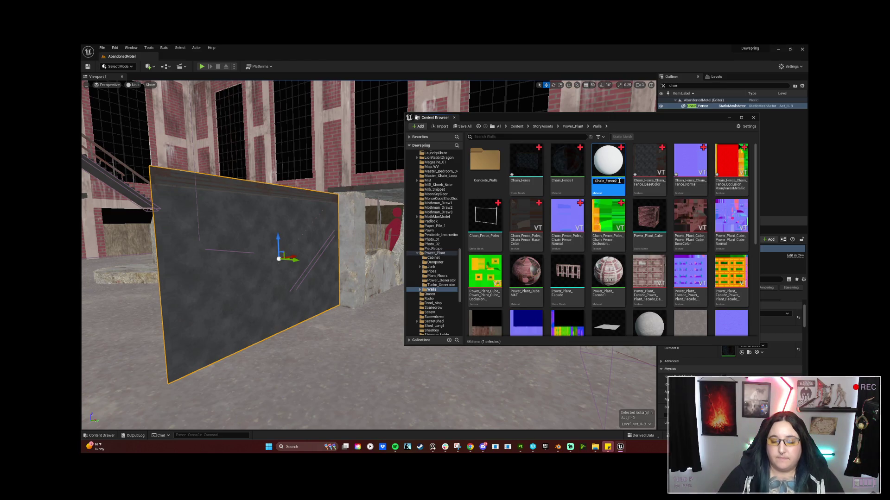
pyautogui.press('BackSpace')
pyautogui.write('_Polew')
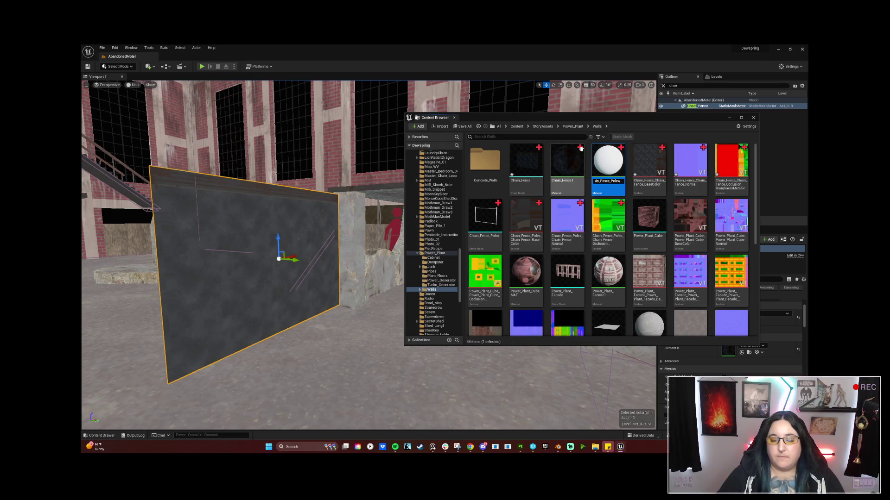
pyautogui.press('BackSpace')
pyautogui.write('sMat')
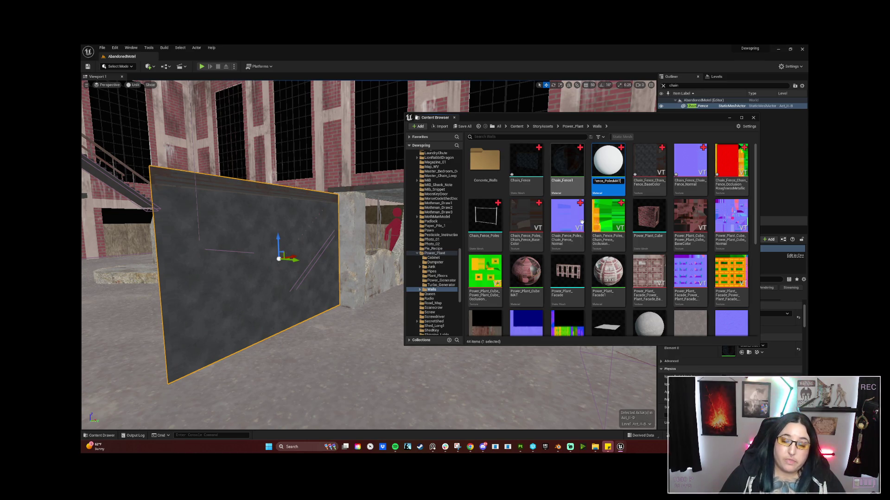
pyautogui.press('Return')
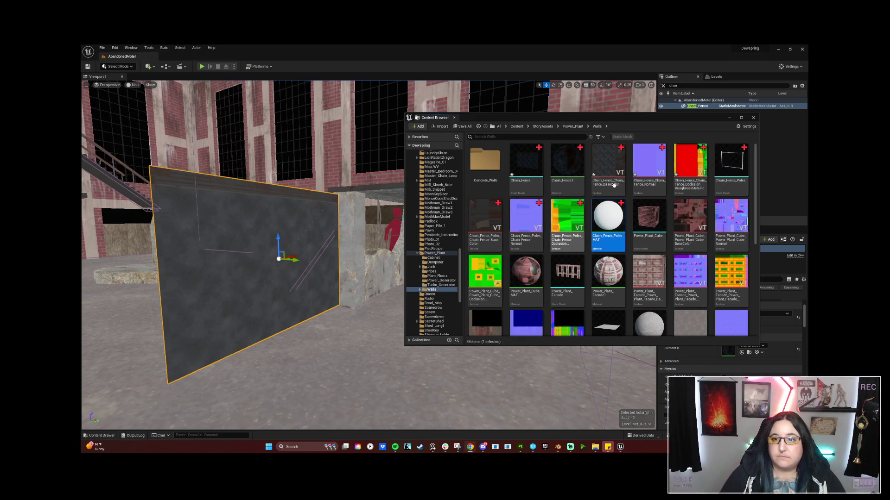
# Step: Turn off sRGB on the poles OcclusionRoughnessMetallic texture and save it
pyautogui.doubleClick(568, 218)
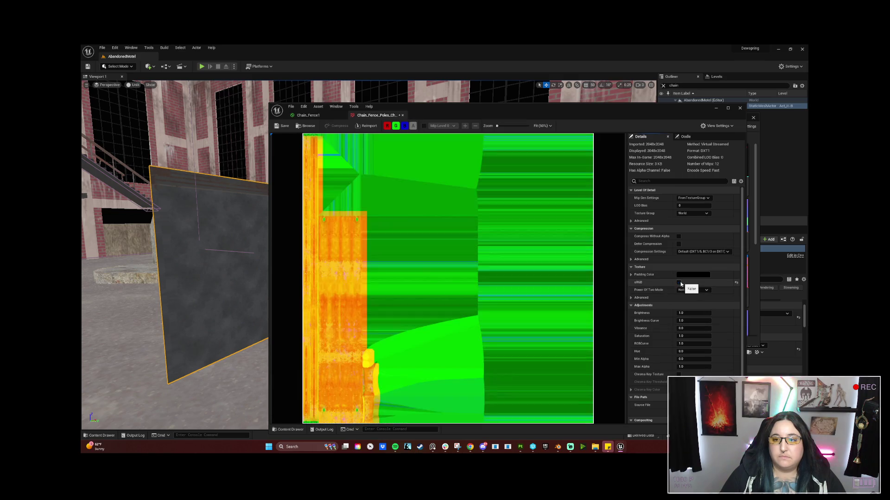
pyautogui.click(678, 283)
pyautogui.click(280, 126)
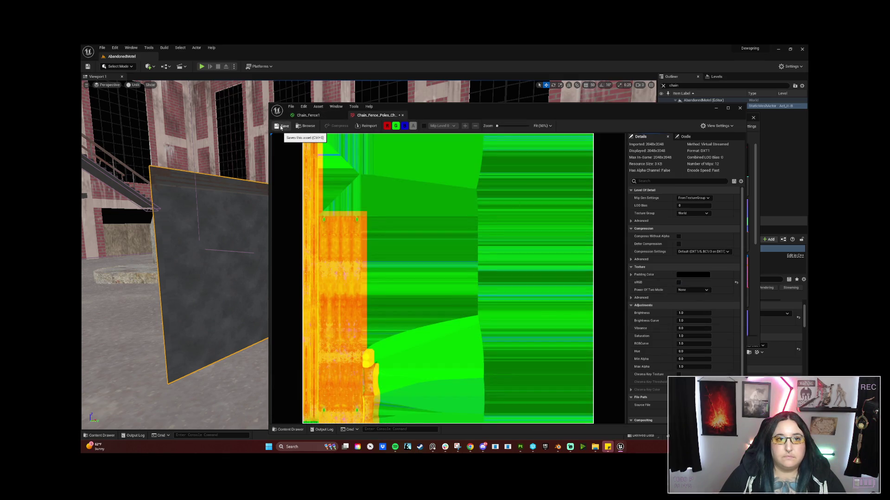
# Step: Close the Chain_Fence1 material editor, applying and saving its pending changes
pyautogui.click(402, 116)
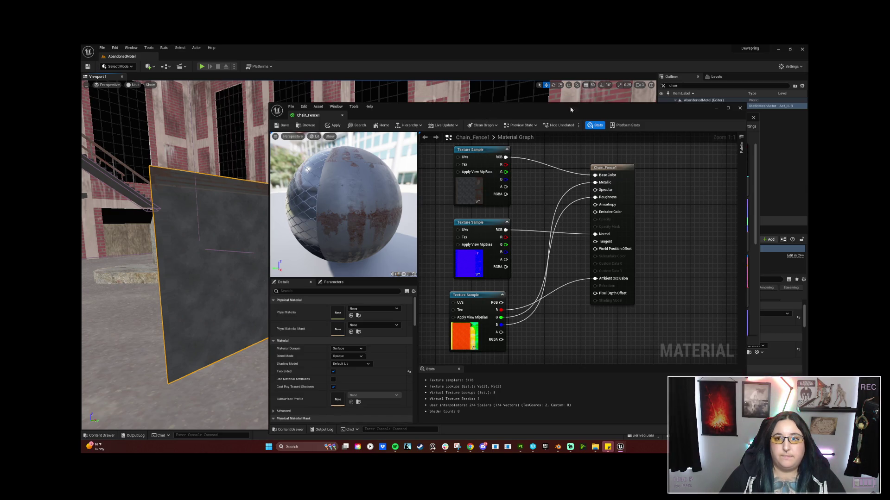
pyautogui.click(740, 109)
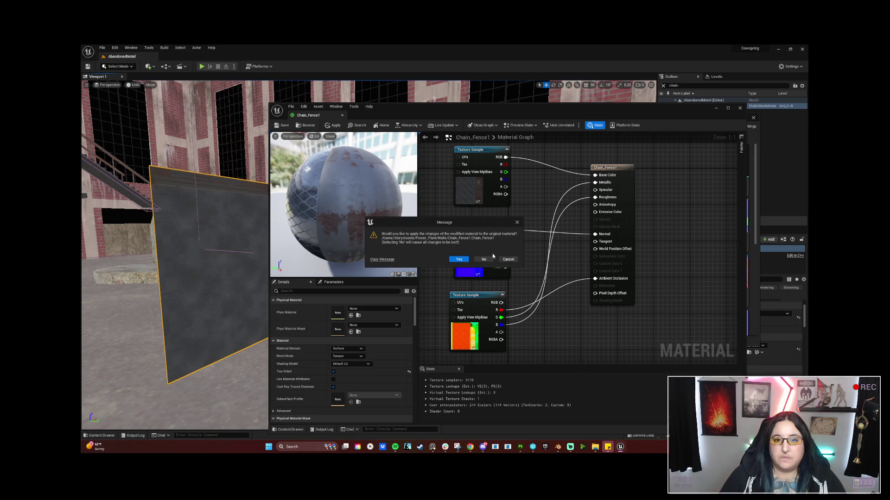
pyautogui.click(468, 261)
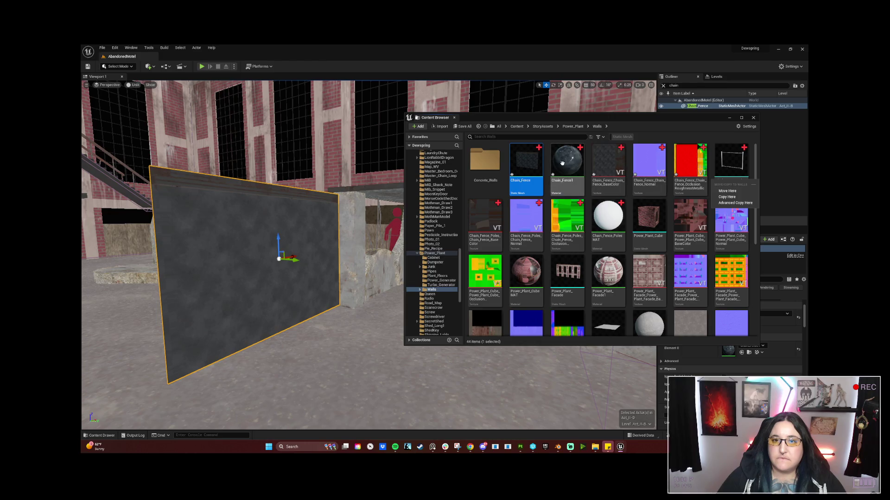
# Step: Reimport the Chain_Fence mesh with its BaseColor, Normal and OcclusionRoughnessMetallic textures
pyautogui.click(526, 169)
pyautogui.keyDown('ctrl'); pyautogui.click(608, 160); pyautogui.keyUp('ctrl')
pyautogui.keyDown('ctrl'); pyautogui.click(648, 160); pyautogui.keyUp('ctrl')
pyautogui.keyDown('ctrl'); pyautogui.click(693, 160); pyautogui.keyUp('ctrl')
pyautogui.rightClick(695, 162)
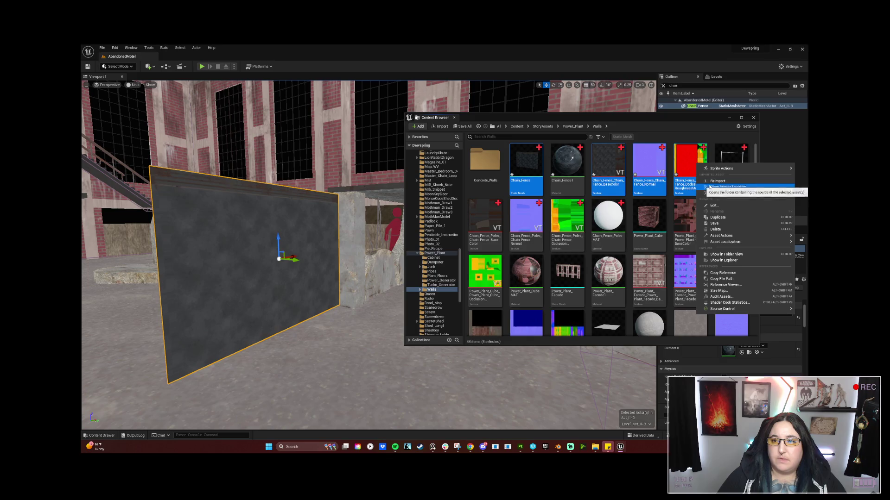
pyautogui.click(732, 190)
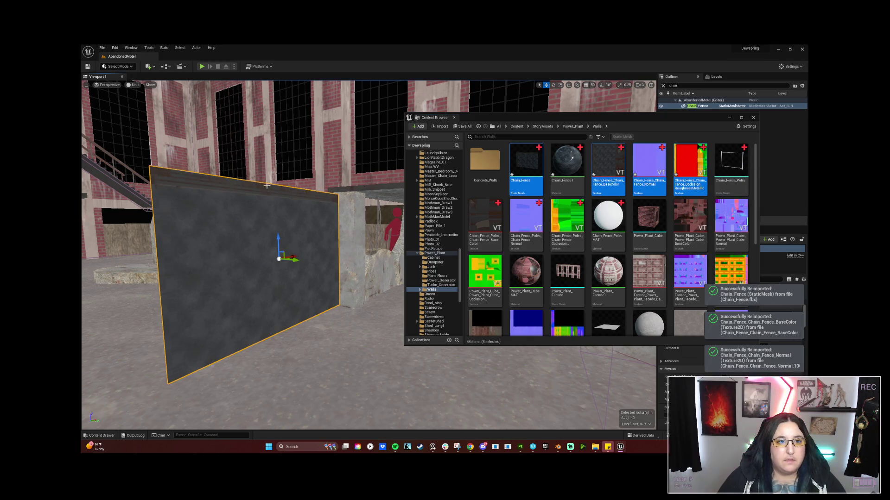
pyautogui.moveTo(240, 205); pyautogui.dragTo(217, 200)
pyautogui.moveTo(359, 222)
pyautogui.mouseDown()
pyautogui.moveTo(333, 218)
pyautogui.moveTo(325, 204)
pyautogui.moveTo(358, 223)
pyautogui.mouseUp()
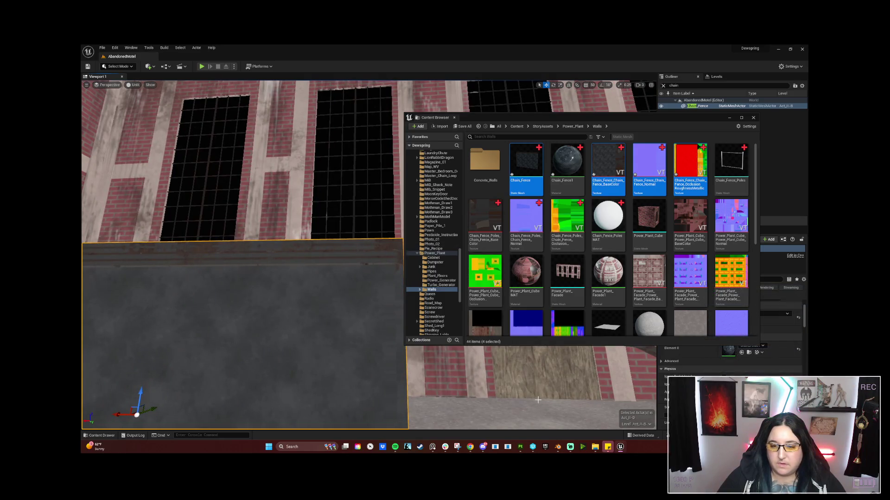
pyautogui.click(520, 447)
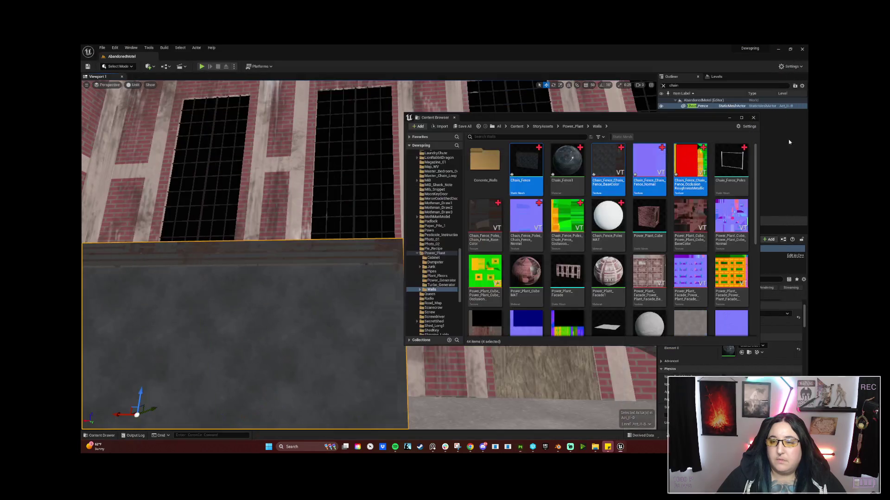
pyautogui.click(775, 47)
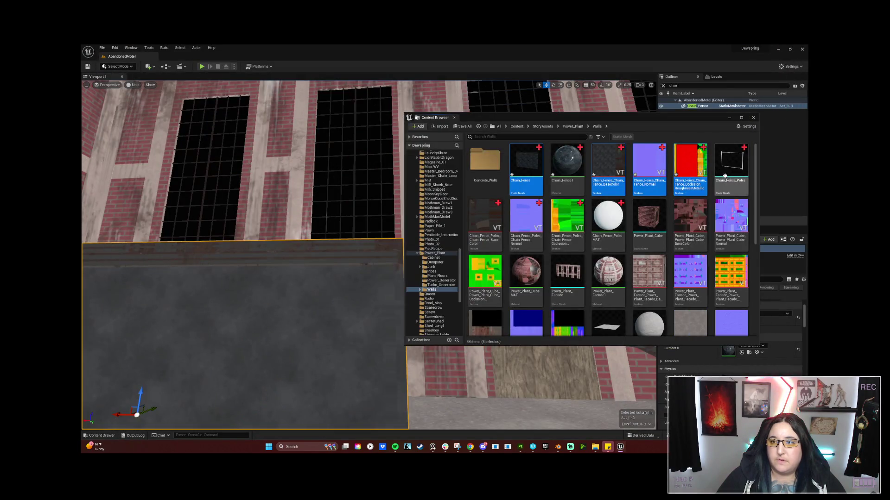
# Step: Rename the poles material from Chain_Fence_Poles MAT to Chain_Fence_Poles1
pyautogui.click(607, 222)
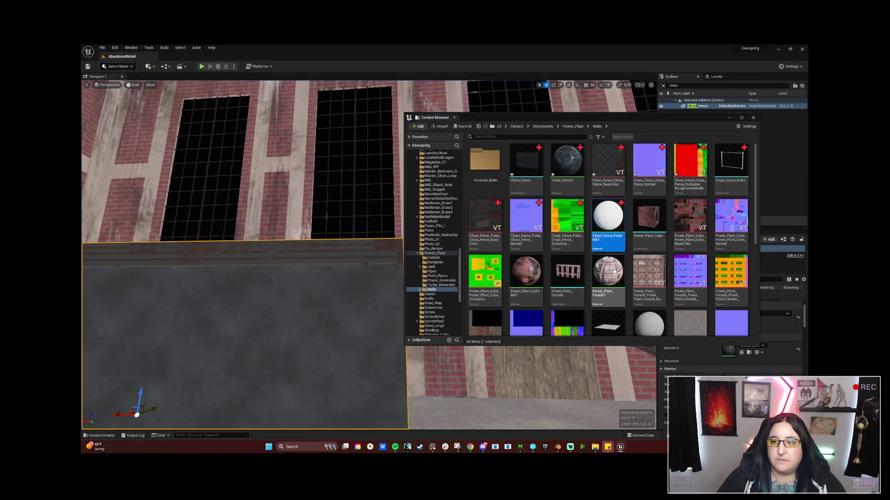
pyautogui.moveTo(615, 275)
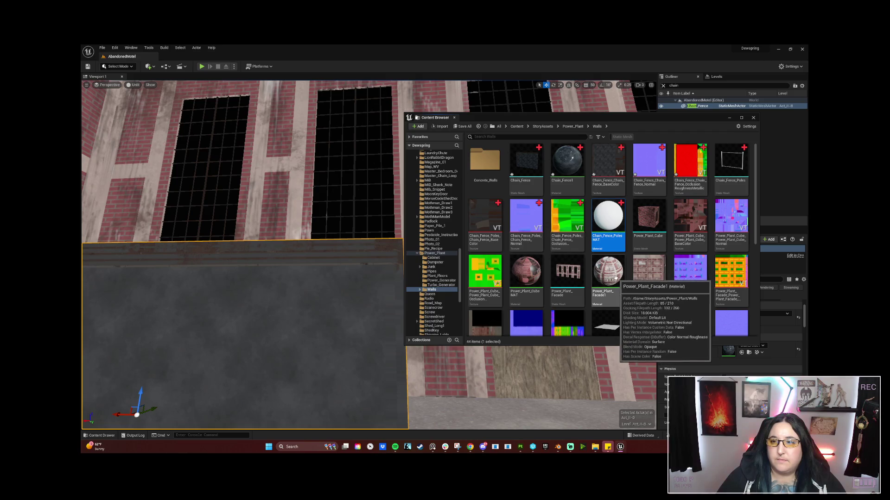
pyautogui.click(606, 241)
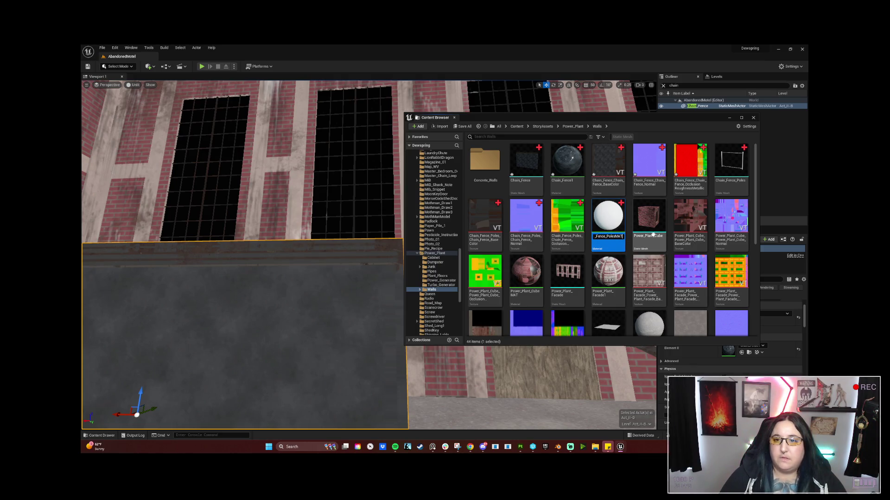
pyautogui.press('BackSpace')
pyautogui.press('BackSpace')
pyautogui.press('BackSpace')
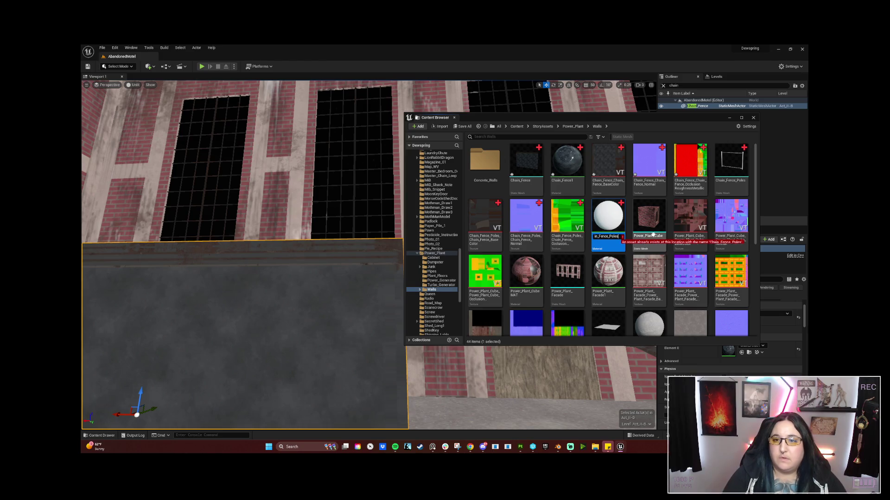
pyautogui.write('1')
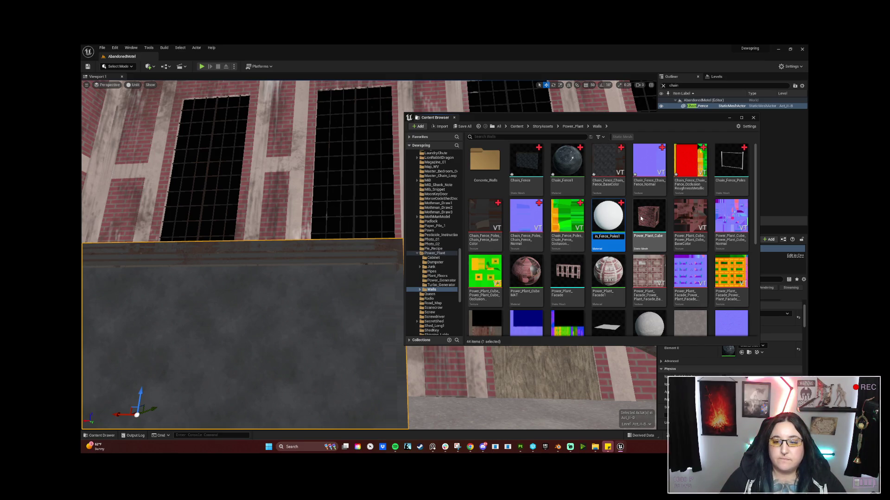
pyautogui.press('Return')
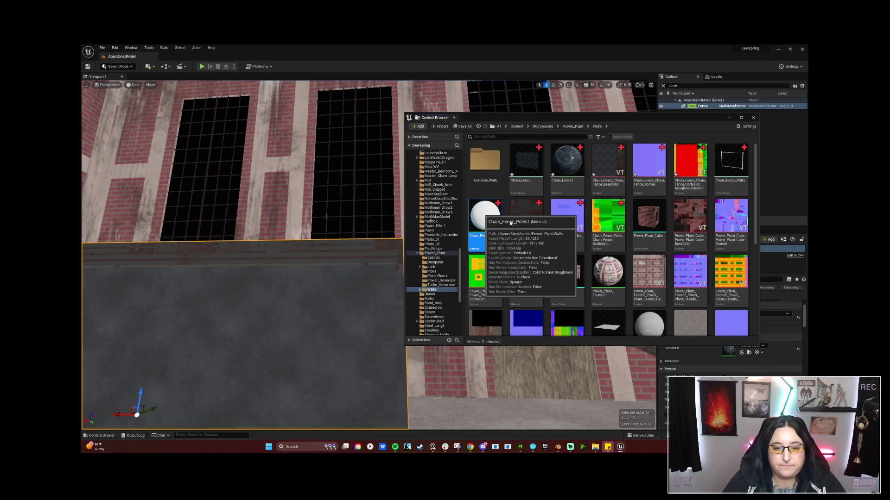
# Step: Open Chain_Fence_Poles1, delete its parameter node, and drag in the three poles textures
pyautogui.doubleClick(510, 224)
pyautogui.click(502, 179)
pyautogui.press('Delete')
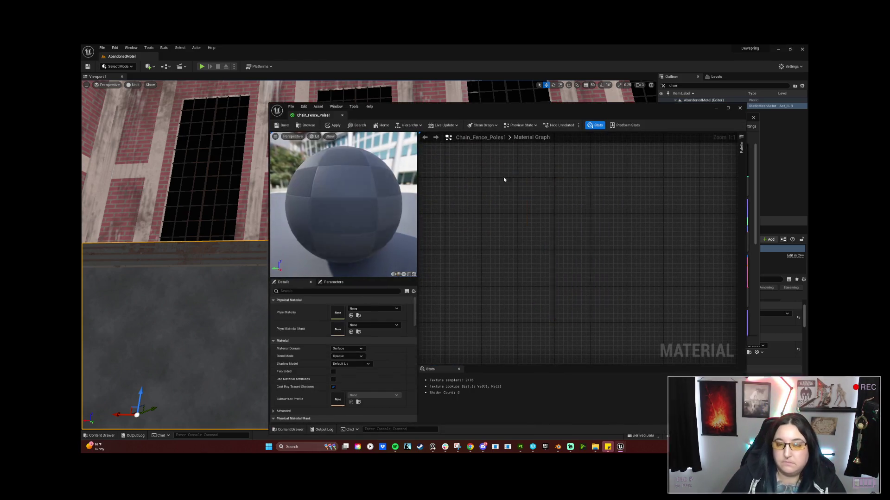
pyautogui.moveTo(464, 107); pyautogui.dragTo(270, 85)
pyautogui.click(653, 203)
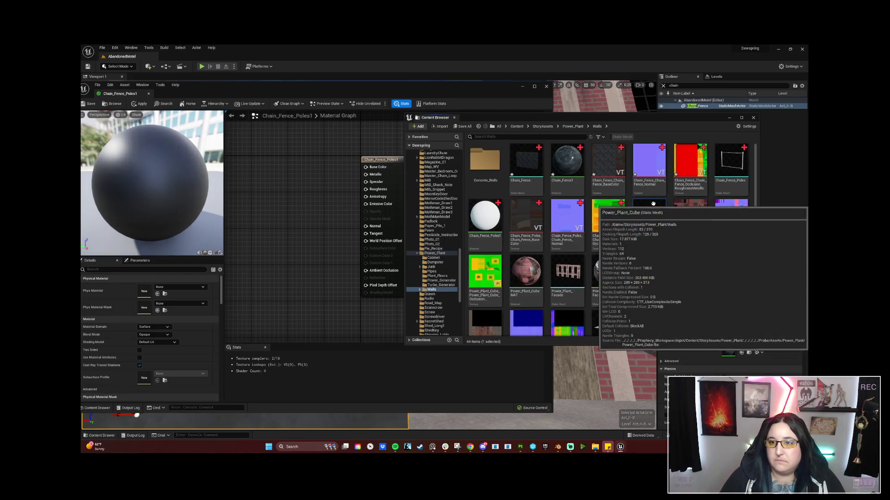
pyautogui.click(533, 238)
pyautogui.keyDown('shift'); pyautogui.click(616, 238); pyautogui.keyUp('shift')
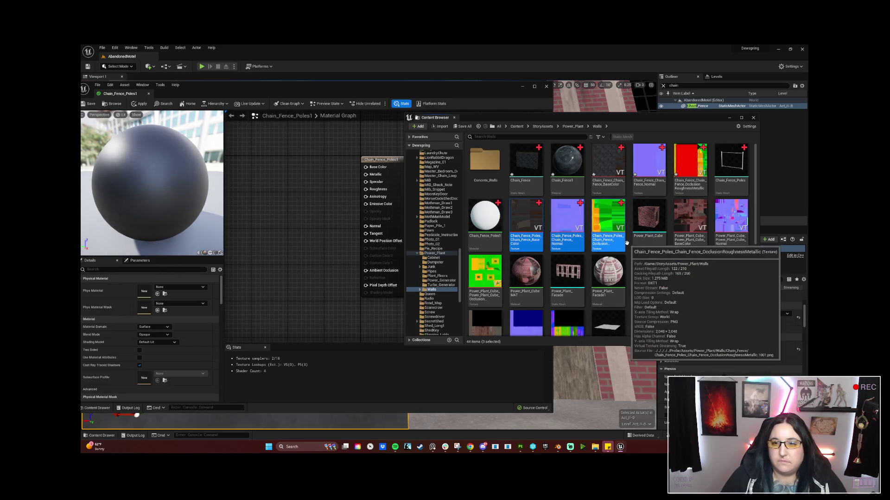
pyautogui.moveTo(626, 242)
pyautogui.mouseDown()
pyautogui.moveTo(297, 195)
pyautogui.moveTo(268, 155)
pyautogui.moveTo(268, 123)
pyautogui.mouseUp()
# Step: Wire colour to Base Color, normal to Normal, mask channels to Ambient Occlusion and more, then save
pyautogui.click(318, 162)
pyautogui.moveTo(318, 162)
pyautogui.mouseDown()
pyautogui.moveTo(264, 267)
pyautogui.moveTo(287, 277)
pyautogui.mouseUp()
pyautogui.click(306, 154)
pyautogui.moveTo(307, 154); pyautogui.dragTo(274, 205)
pyautogui.moveTo(294, 131)
pyautogui.mouseDown()
pyautogui.moveTo(343, 147)
pyautogui.moveTo(360, 169)
pyautogui.mouseUp()
pyautogui.moveTo(289, 213); pyautogui.dragTo(365, 226)
pyautogui.moveTo(299, 293)
pyautogui.mouseDown()
pyautogui.moveTo(333, 300)
pyautogui.moveTo(373, 272)
pyautogui.moveTo(320, 307)
pyautogui.moveTo(366, 189)
pyautogui.mouseUp()
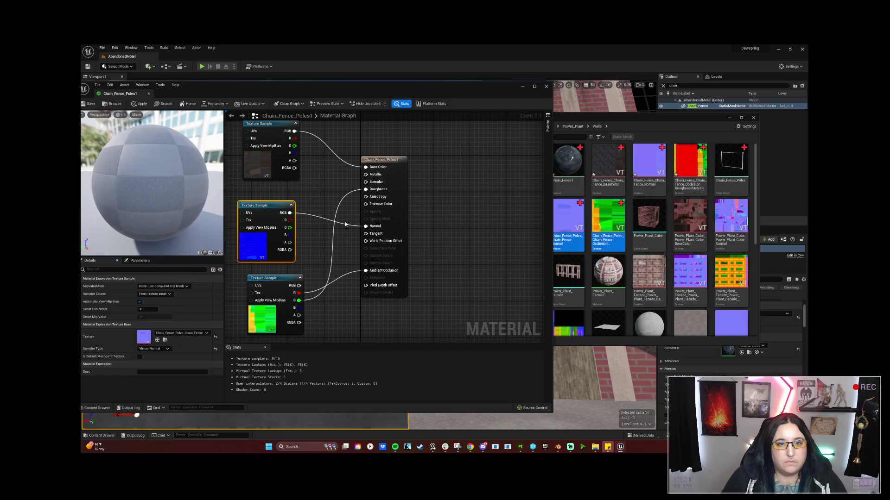
pyautogui.moveTo(299, 308)
pyautogui.mouseDown()
pyautogui.moveTo(316, 311)
pyautogui.moveTo(376, 226)
pyautogui.moveTo(366, 175)
pyautogui.mouseUp()
pyautogui.click(89, 103)
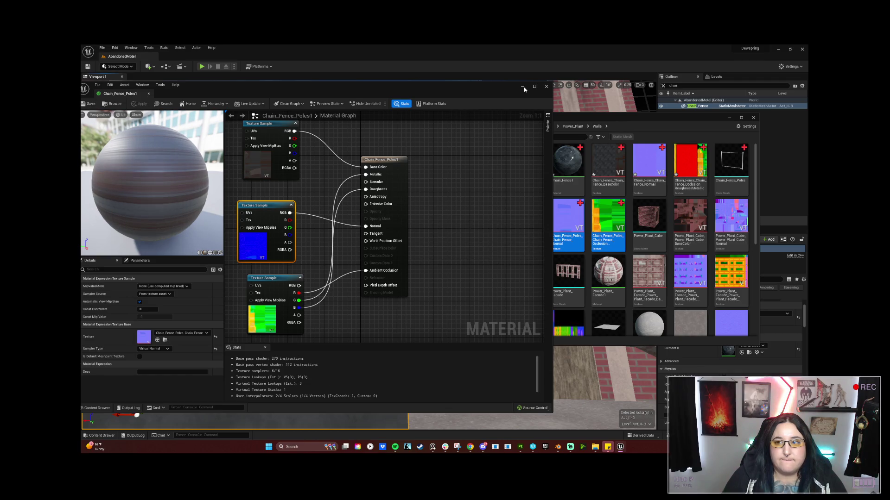
# Step: Close the poles material editor, select a few level meshes, and switch to Blender's Chain_Fence file
pyautogui.click(546, 87)
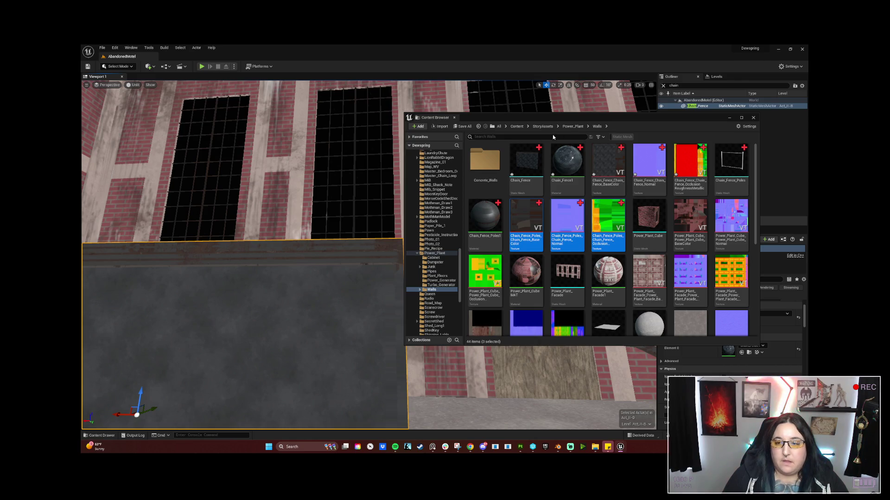
pyautogui.rightClick(628, 114)
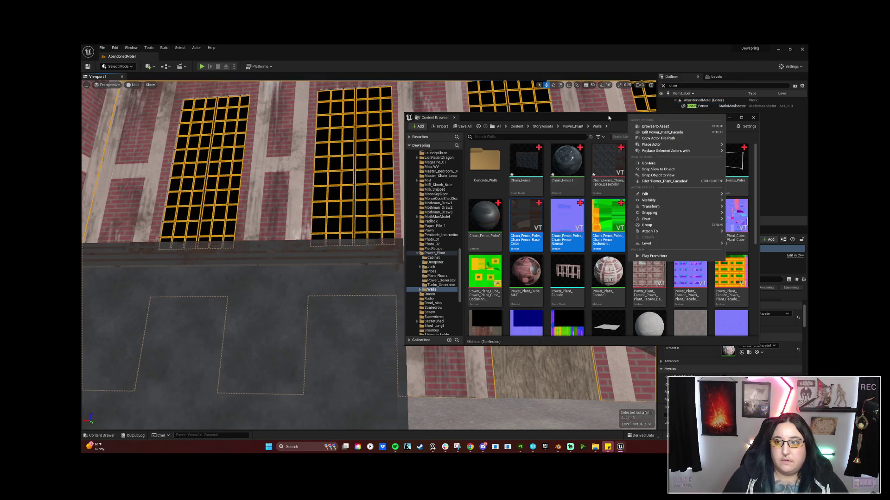
pyautogui.click(363, 332)
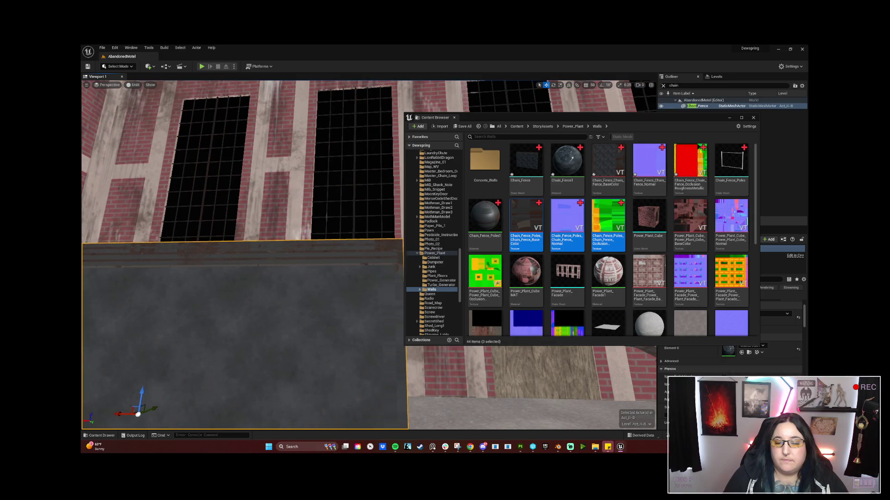
pyautogui.click(410, 410)
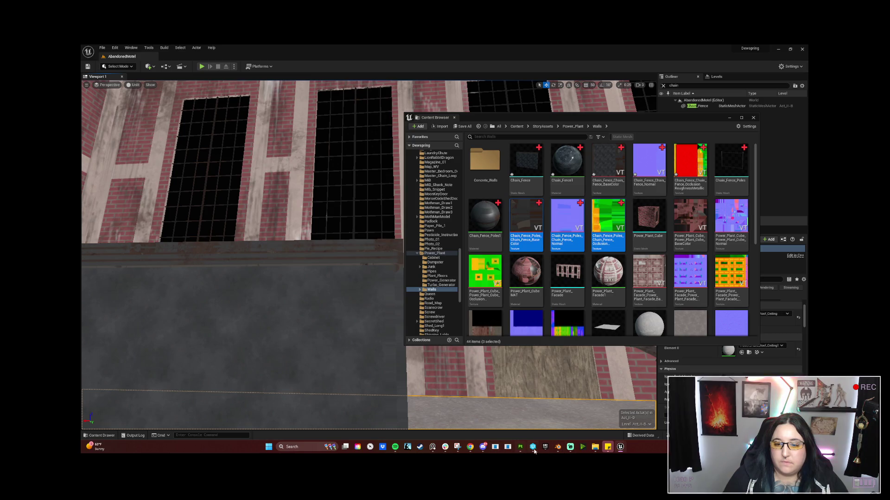
pyautogui.click(557, 446)
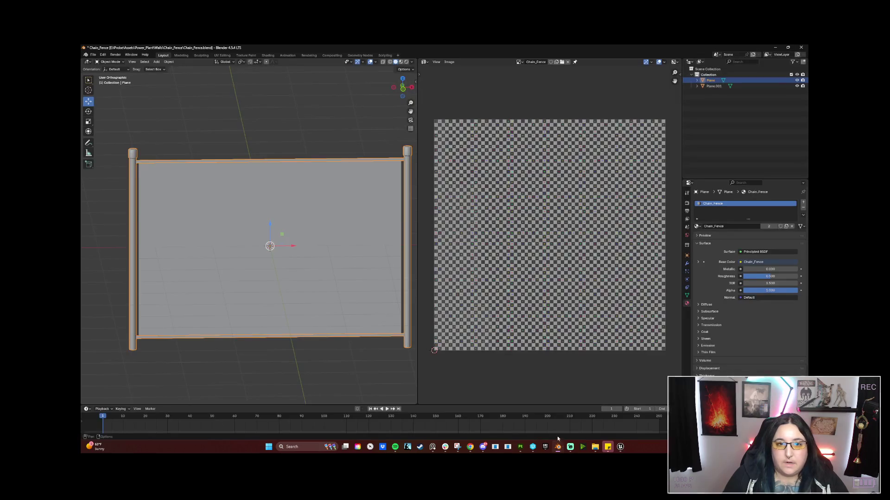
# Step: Name the fence panel's material slot Chain_Fence and assign it to the panel faces in Edit Mode
pyautogui.click(183, 216)
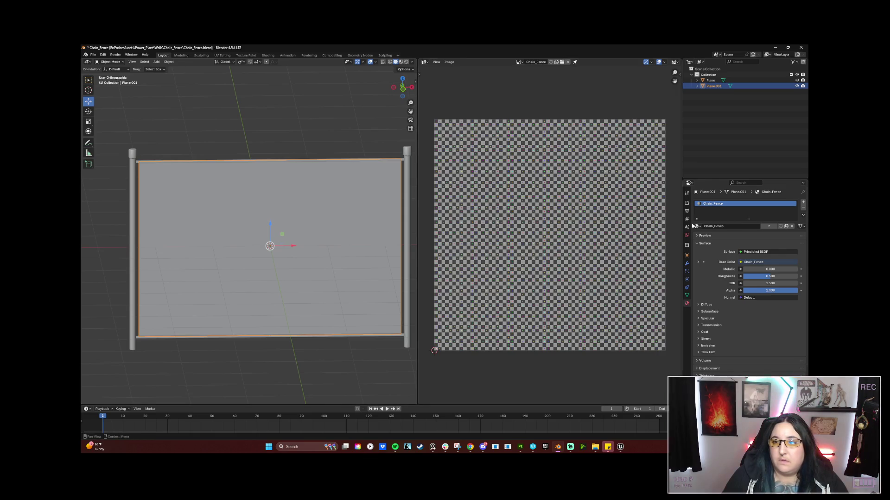
pyautogui.click(734, 226)
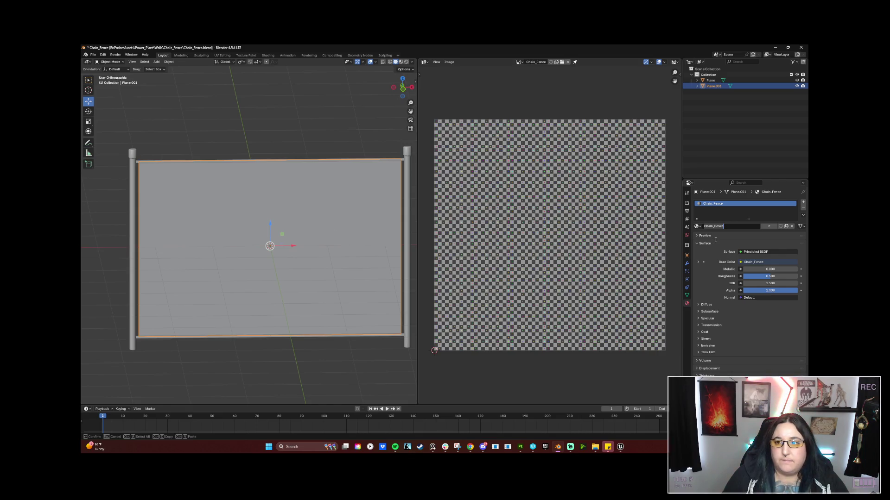
pyautogui.press('Tab')
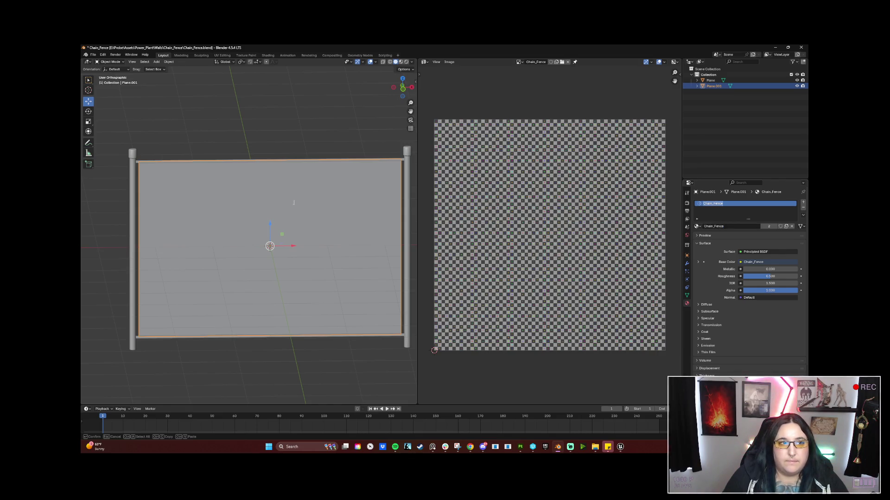
pyautogui.press('Escape')
pyautogui.press('Tab')
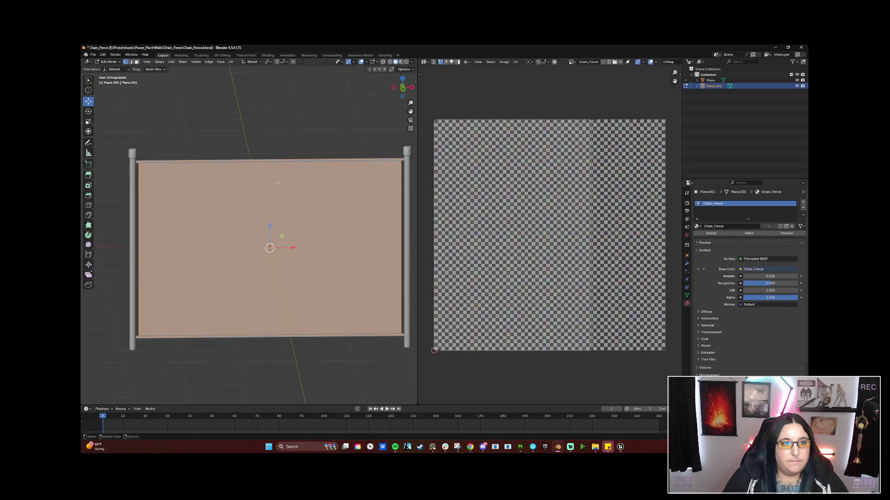
pyautogui.click(709, 234)
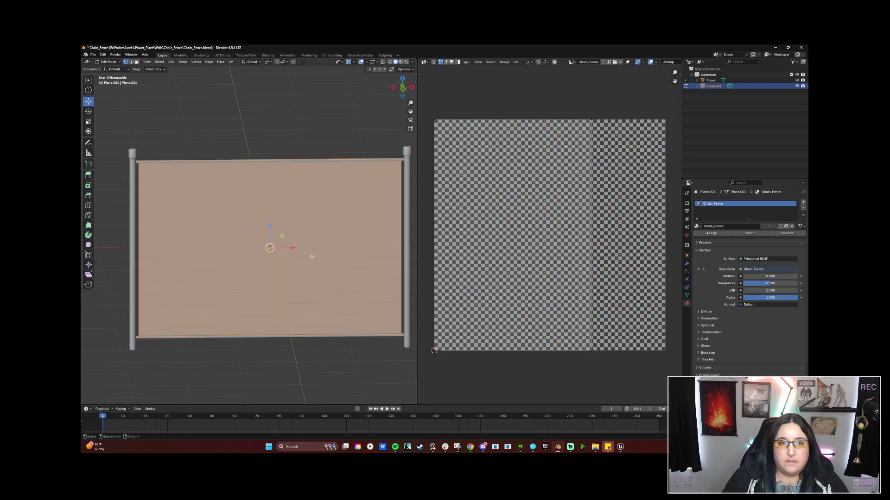
# Step: Export the fence as FBX to Chain_Fence.fbx
pyautogui.click(93, 55)
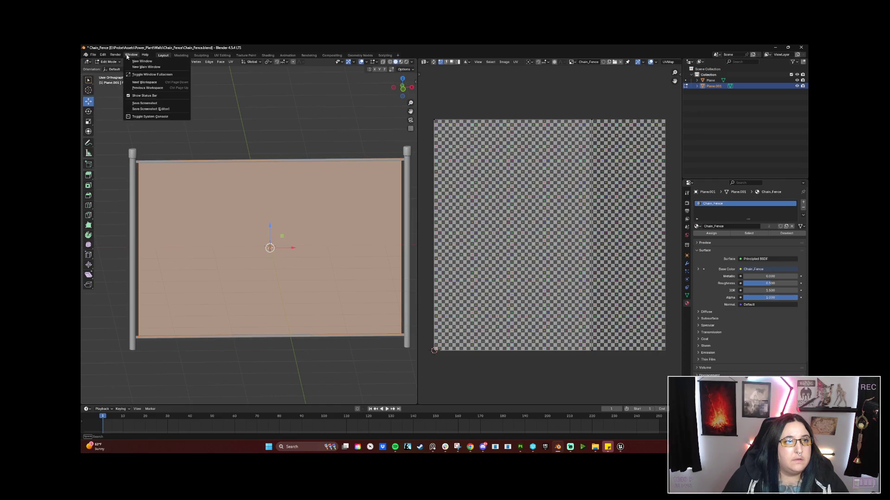
pyautogui.moveTo(129, 140)
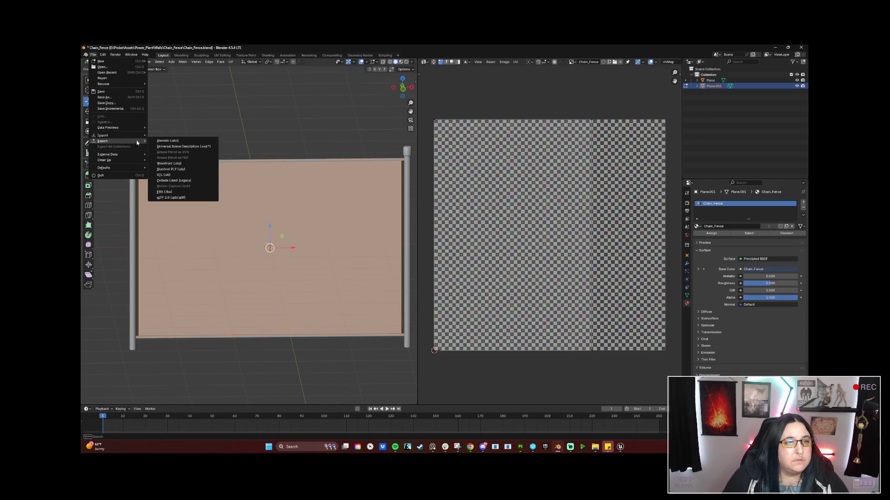
pyautogui.click(175, 190)
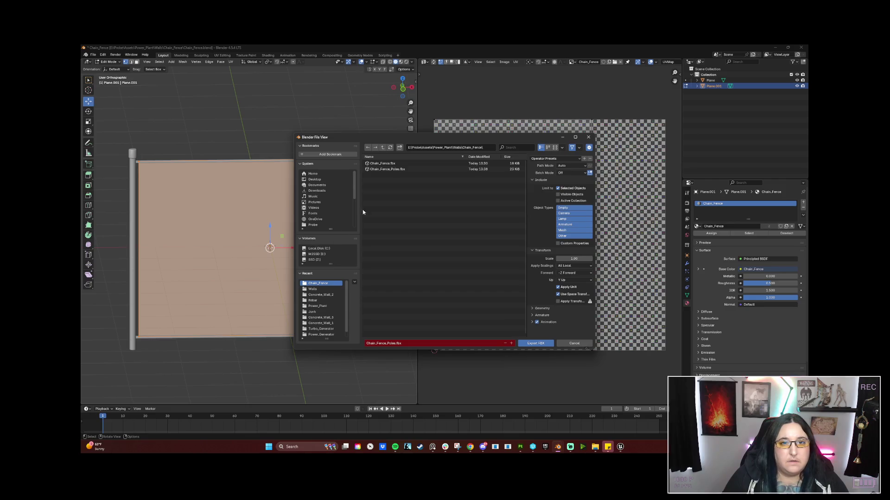
pyautogui.click(391, 164)
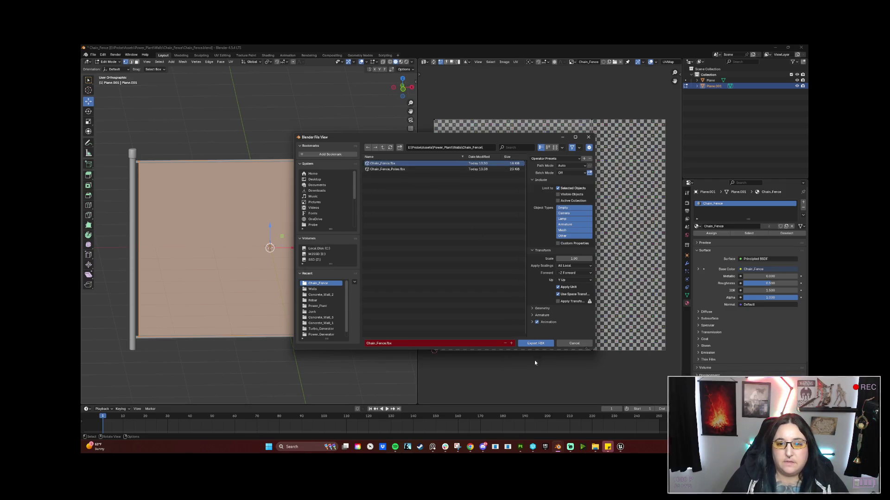
pyautogui.click(537, 344)
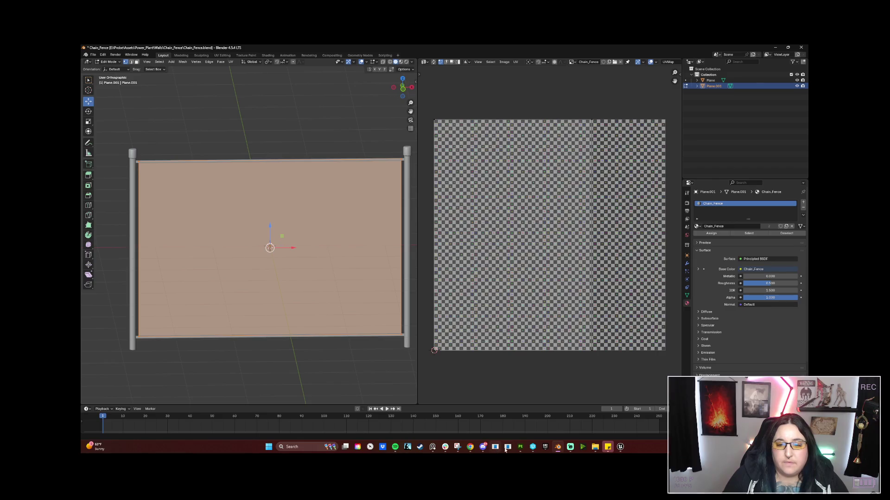
pyautogui.click(521, 448)
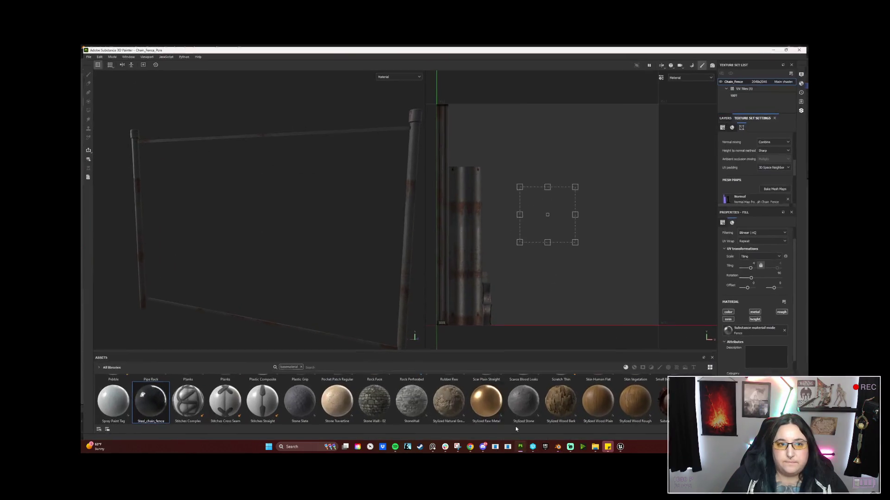
# Step: Open the Chain_Fence project
pyautogui.click(86, 54)
pyautogui.click(87, 55)
pyautogui.click(86, 55)
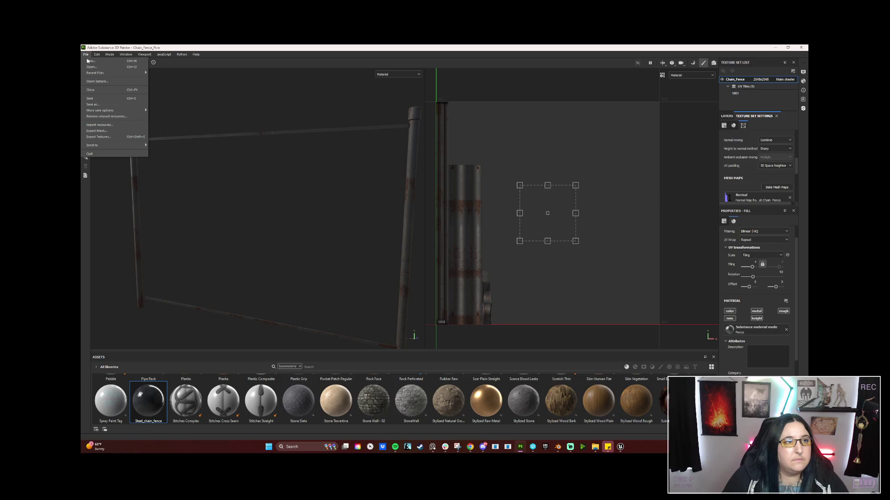
pyautogui.click(90, 67)
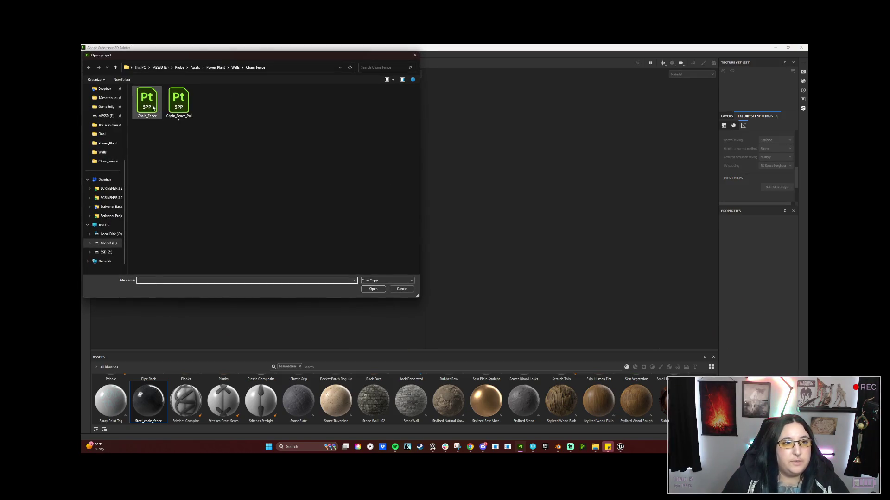
pyautogui.doubleClick(154, 108)
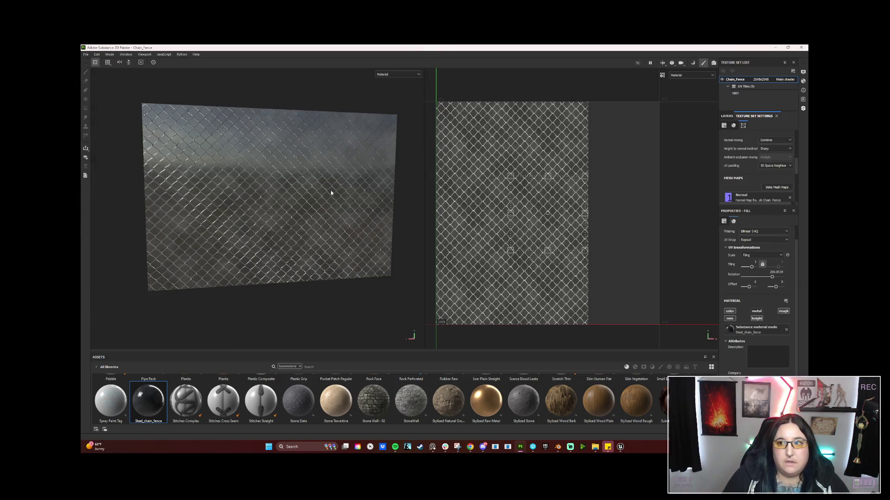
# Step: Export the textures to the Chain_Fence folder using the Unreal Engine 4 (Packed) template
pyautogui.click(86, 54)
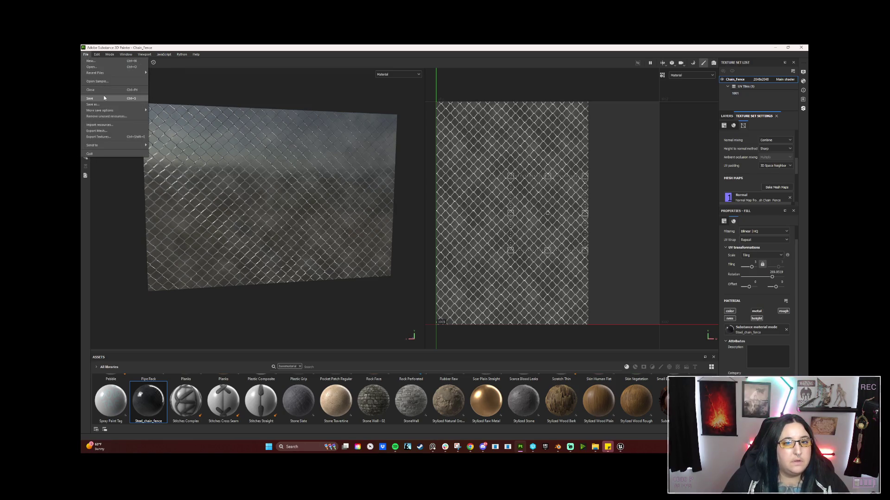
pyautogui.click(111, 135)
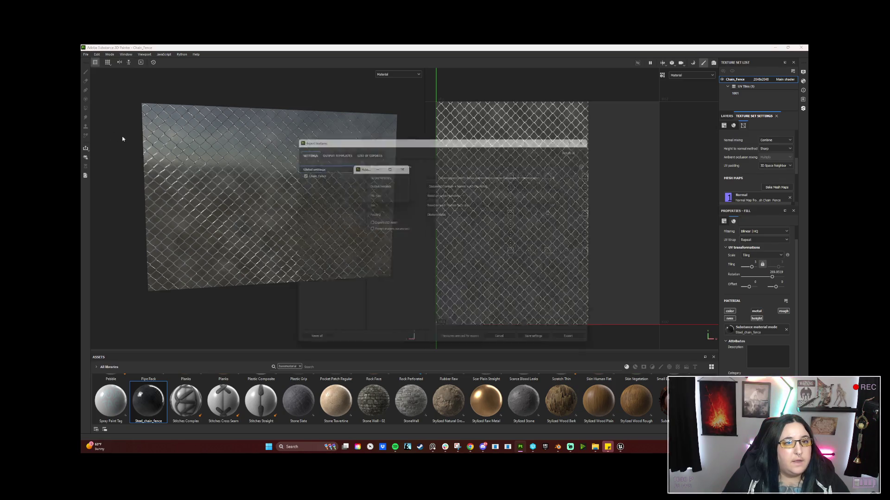
pyautogui.click(529, 174)
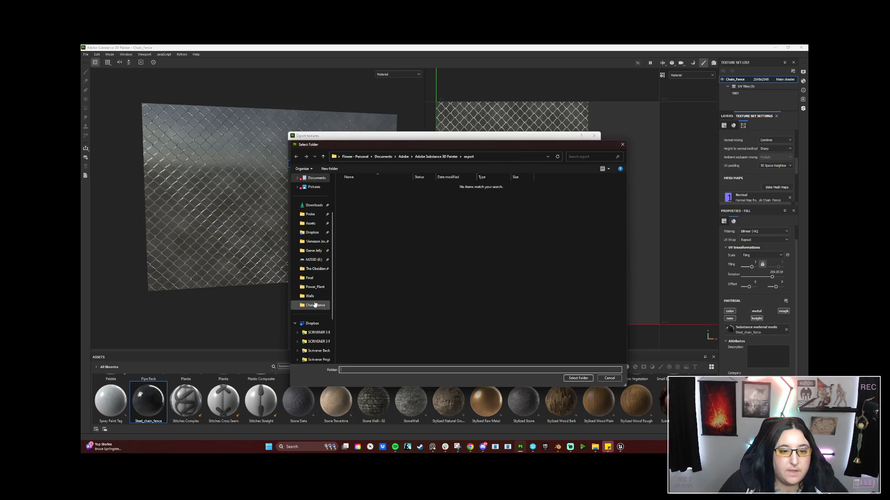
pyautogui.click(317, 306)
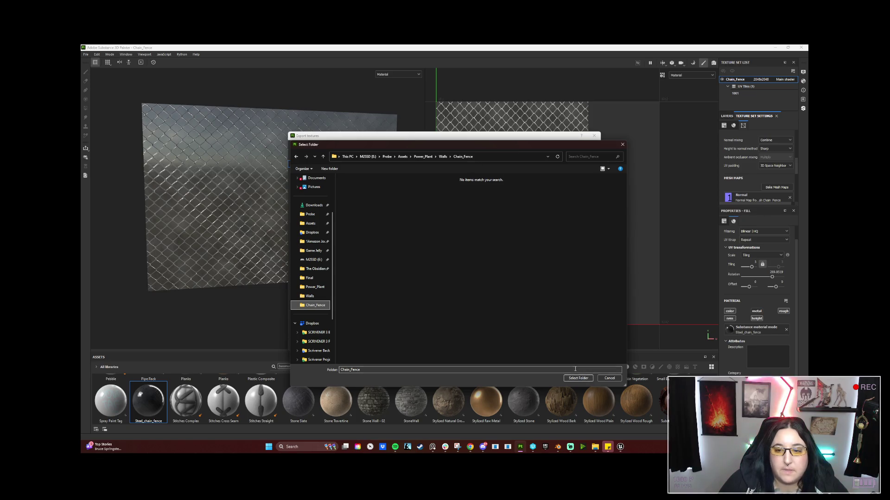
pyautogui.click(578, 378)
pyautogui.click(464, 182)
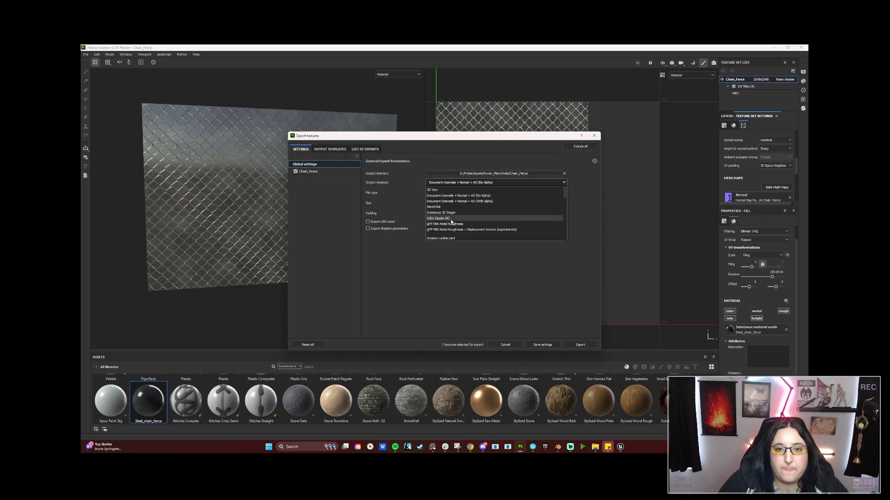
pyautogui.click(450, 222)
pyautogui.click(449, 183)
pyautogui.scroll(-3, 451, 213)
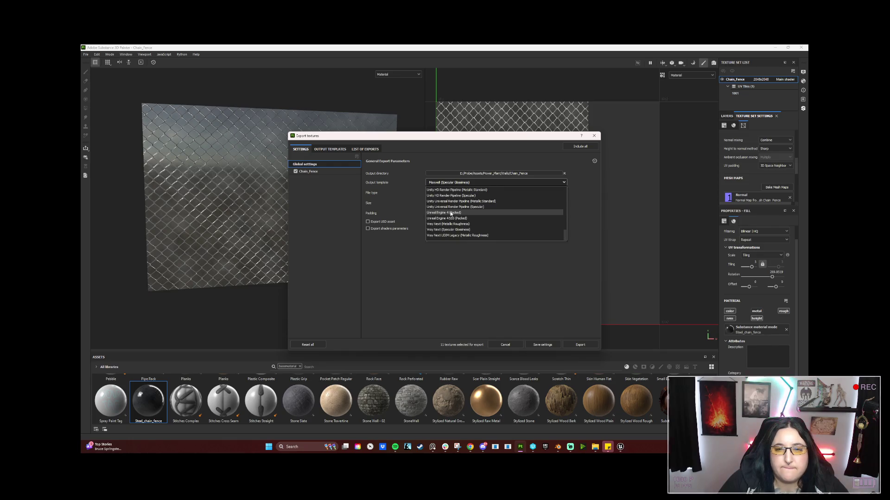
pyautogui.click(452, 214)
pyautogui.click(580, 345)
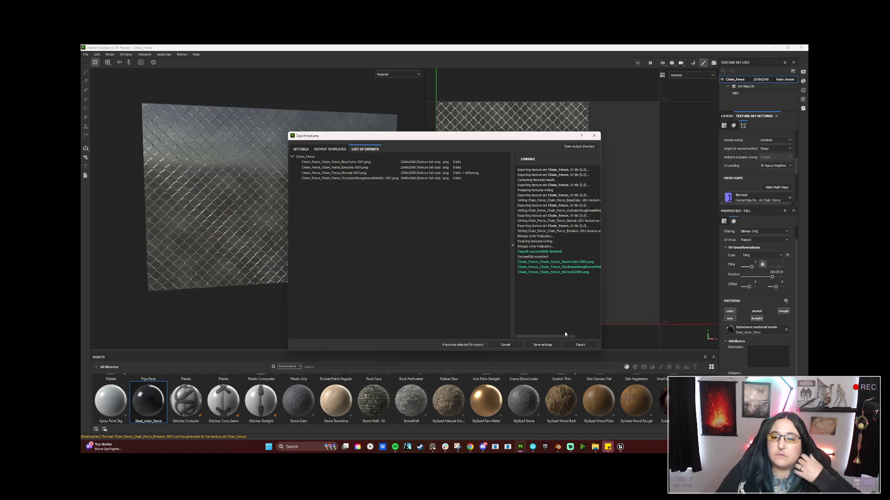
# Step: Reimport the Chain_Fence mesh plus its BaseColor, Normal and Occlusion textures from disk
pyautogui.moveTo(621, 449)
pyautogui.click(597, 412)
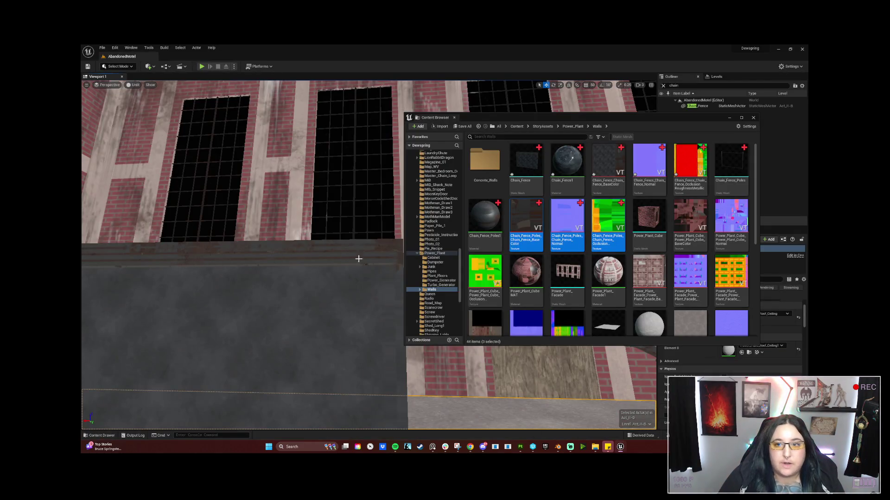
pyautogui.click(526, 160)
pyautogui.keyDown('ctrl'); pyautogui.click(607, 160); pyautogui.keyUp('ctrl')
pyautogui.keyDown('ctrl'); pyautogui.click(655, 160); pyautogui.keyUp('ctrl')
pyautogui.keyDown('ctrl'); pyautogui.click(697, 167); pyautogui.keyUp('ctrl')
pyautogui.rightClick(701, 171)
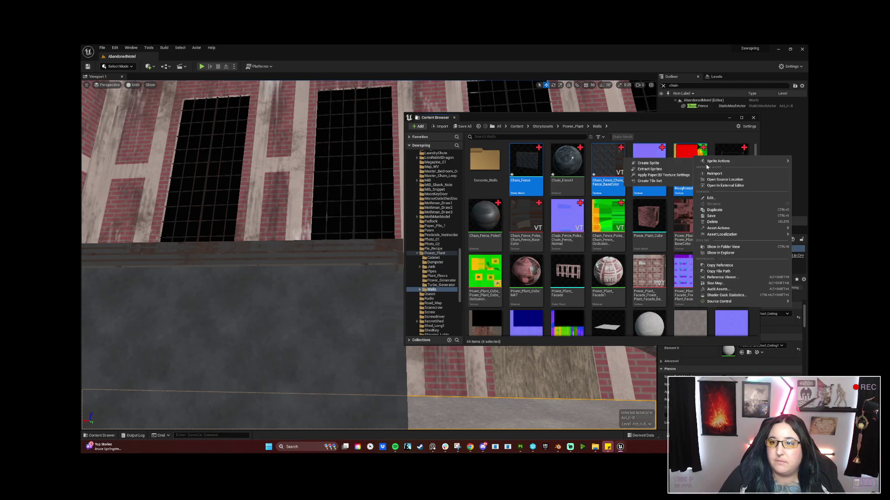
pyautogui.click(709, 174)
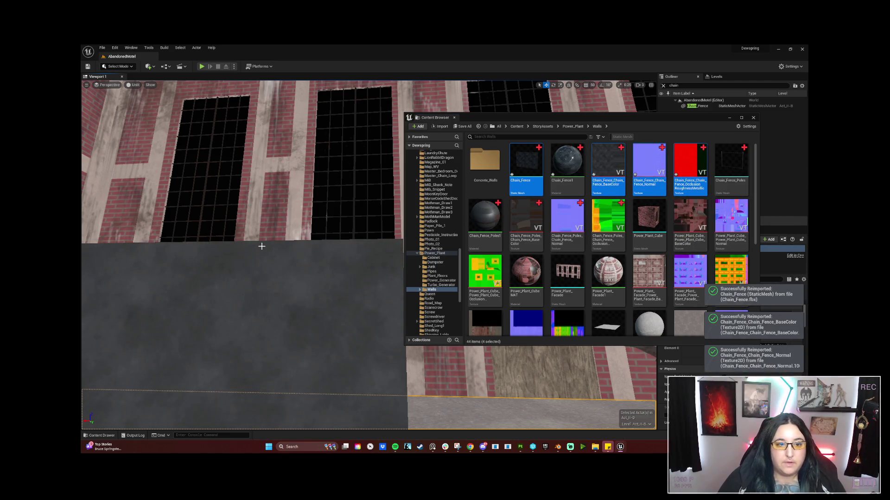
# Step: Hide the asset browser, orbit to the fence panel, select it, then reopen the browser
pyautogui.moveTo(606, 206)
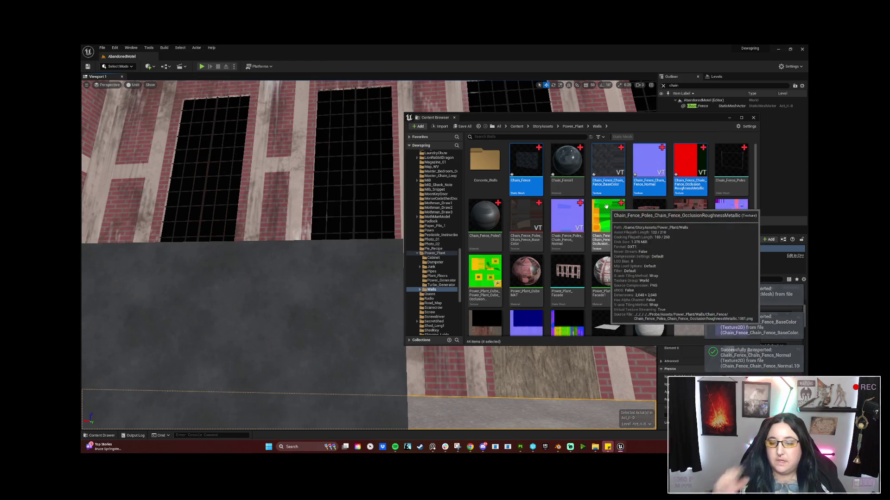
pyautogui.click(730, 117)
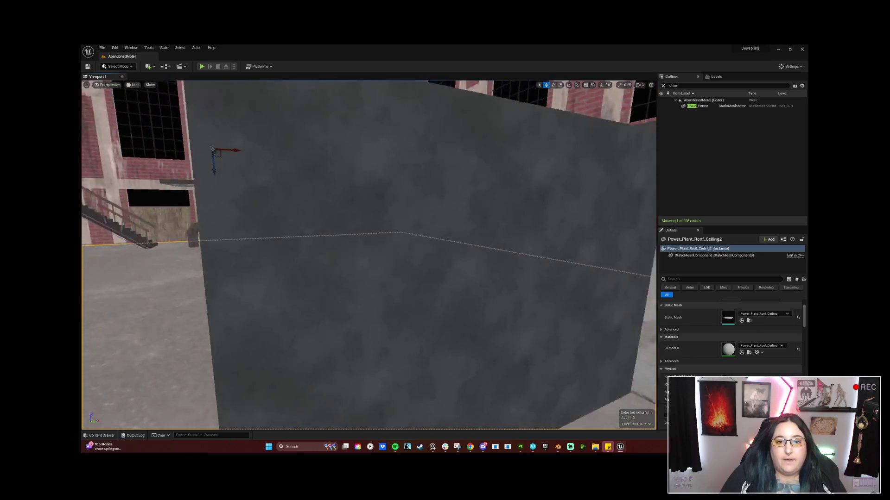
pyautogui.moveTo(369, 255); pyautogui.dragTo(283, 256)
pyautogui.moveTo(552, 308)
pyautogui.mouseDown()
pyautogui.moveTo(547, 330)
pyautogui.moveTo(552, 308)
pyautogui.mouseUp()
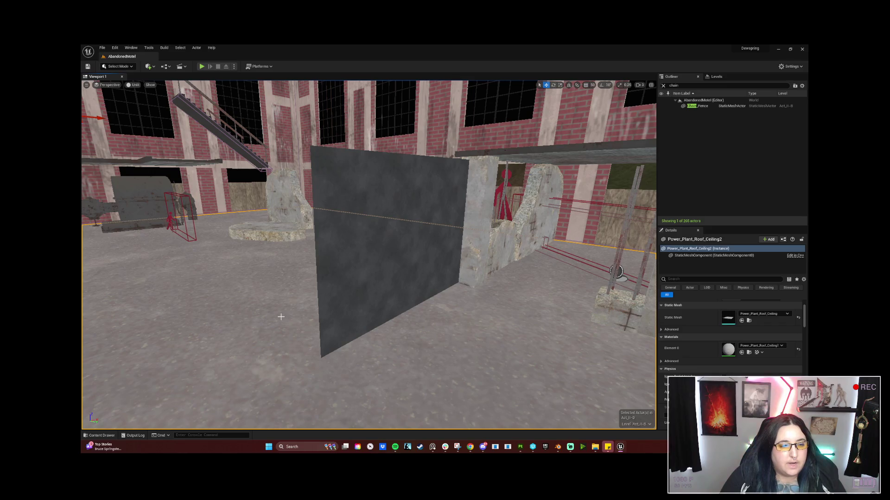
pyautogui.click(397, 176)
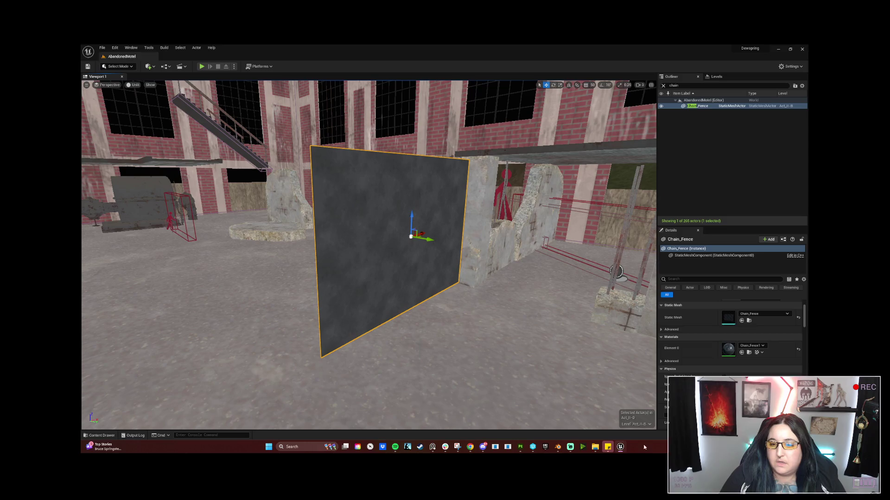
pyautogui.moveTo(621, 449)
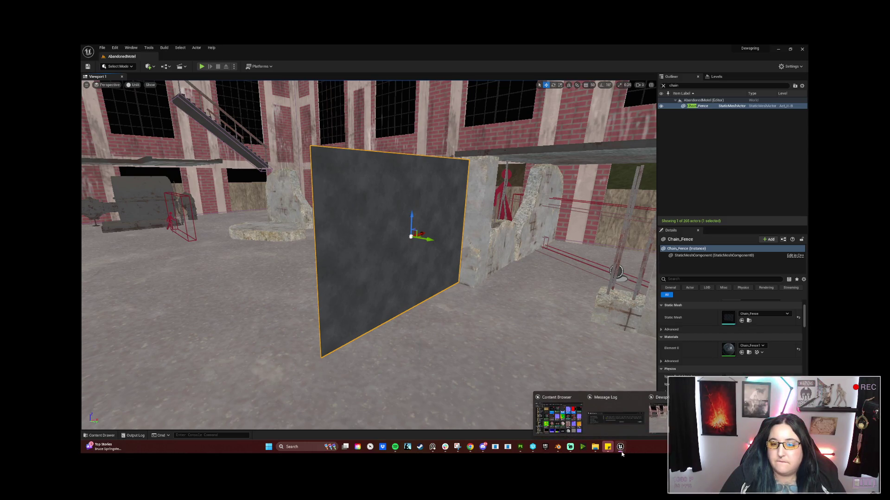
pyautogui.click(558, 417)
# Step: Open and close the Walls folder's Add Feature or Content Pack window
pyautogui.click(548, 198)
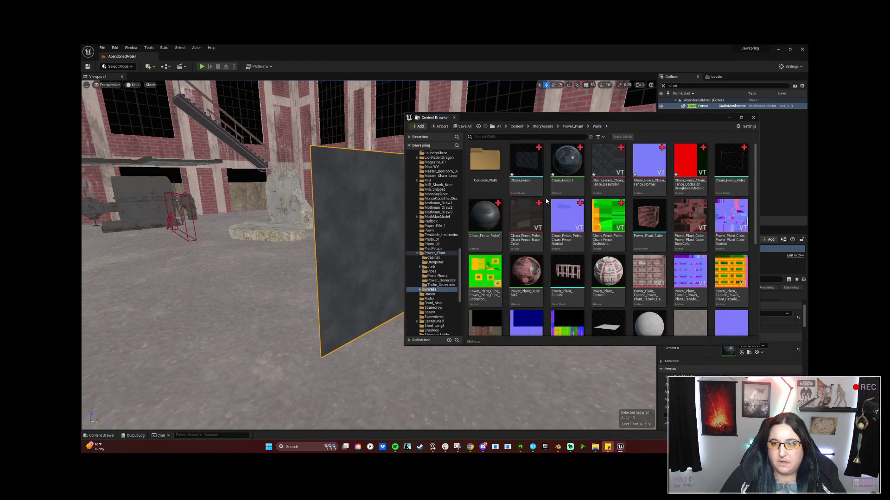
pyautogui.rightClick(547, 201)
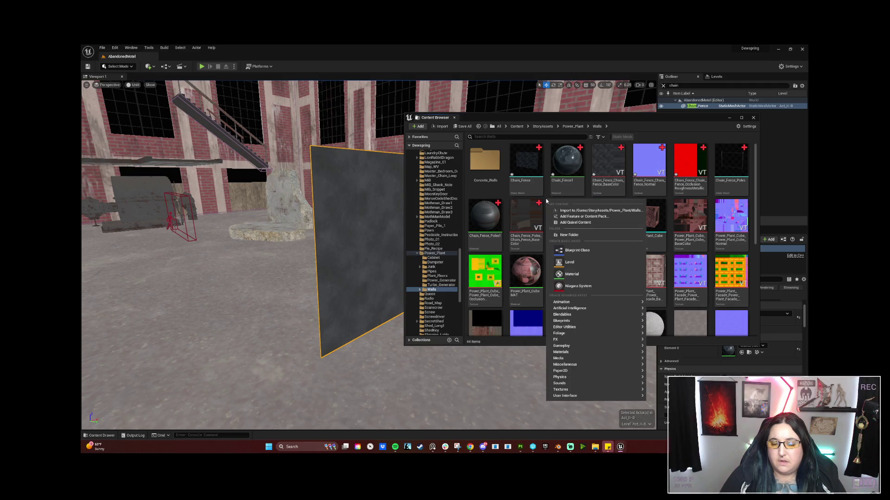
pyautogui.click(547, 200)
pyautogui.rightClick(546, 200)
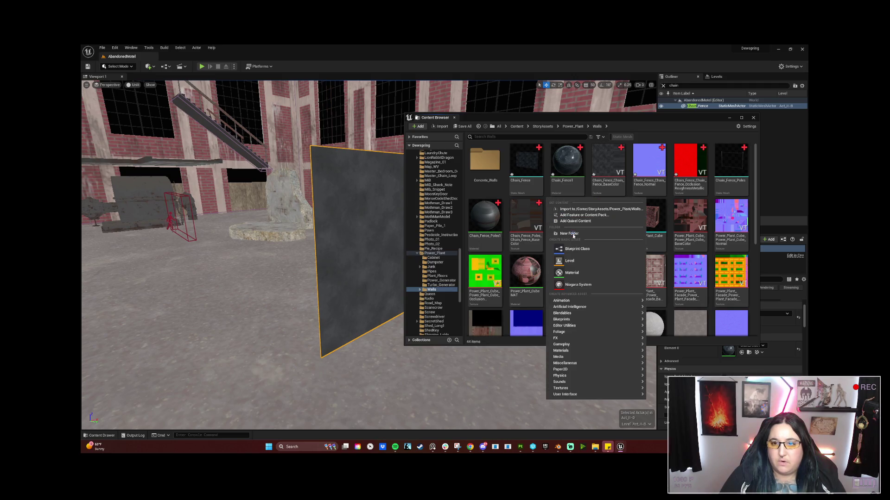
pyautogui.click(576, 214)
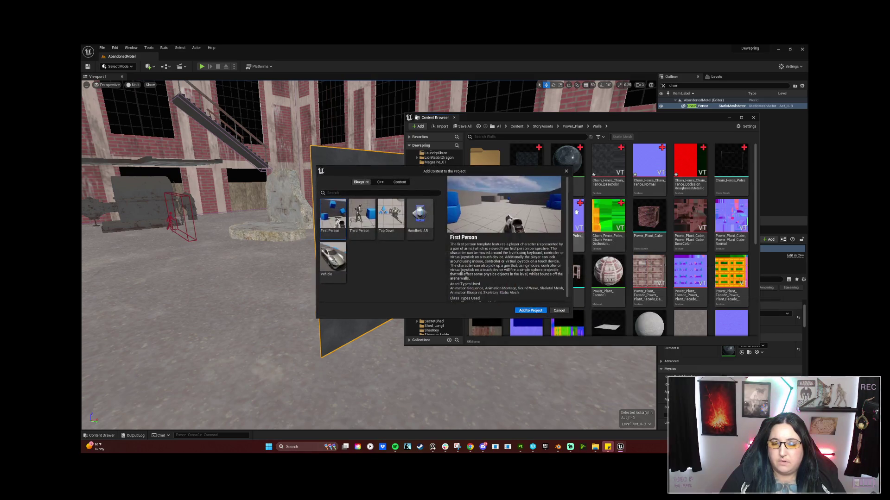
pyautogui.click(566, 171)
# Step: Open the Walls import dialog, browse to Probe > Adobe Materials, and cancel without importing
pyautogui.rightClick(549, 199)
pyautogui.click(569, 209)
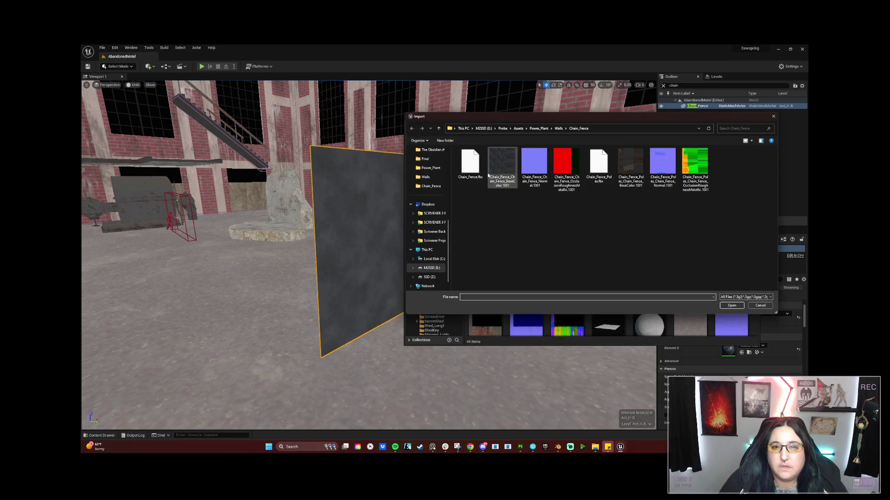
pyautogui.scroll(-1, 439, 272)
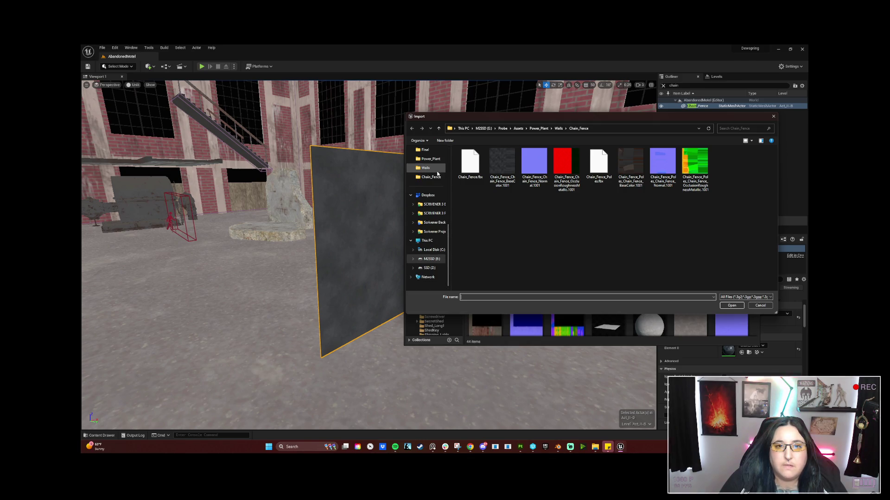
pyautogui.click(502, 128)
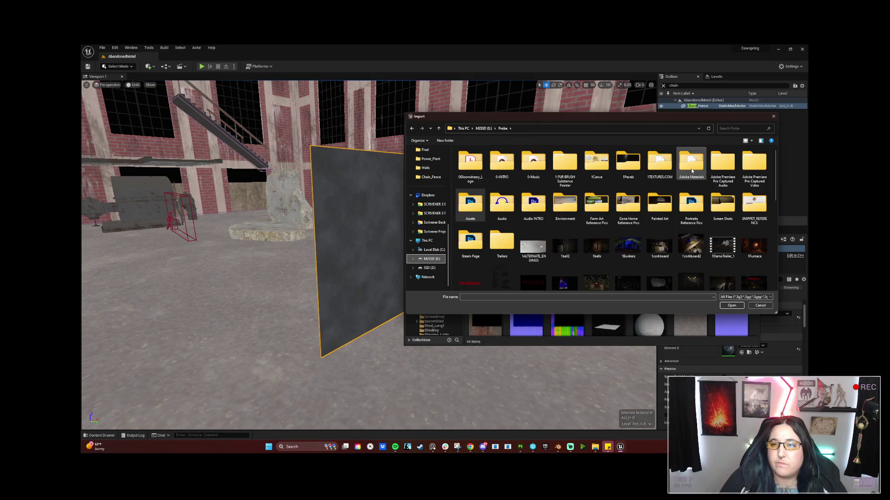
pyautogui.doubleClick(691, 165)
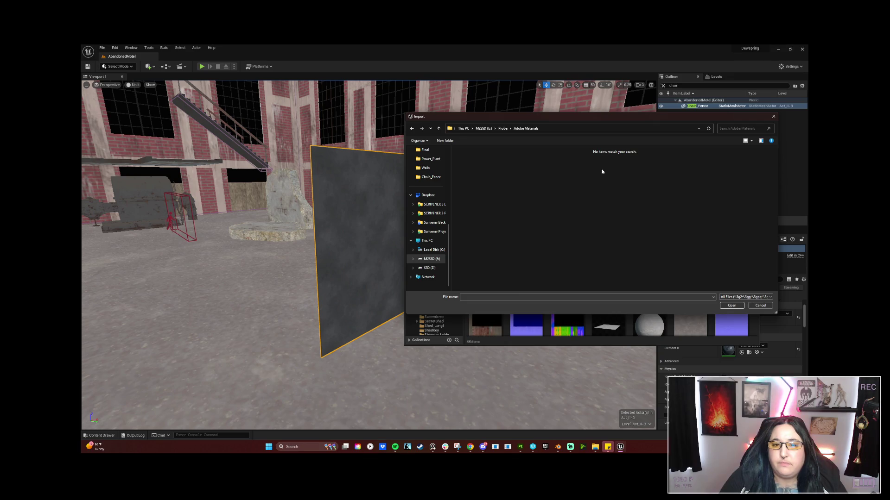
pyautogui.moveTo(577, 119)
pyautogui.mouseDown()
pyautogui.moveTo(543, 167)
pyautogui.moveTo(536, 215)
pyautogui.mouseUp()
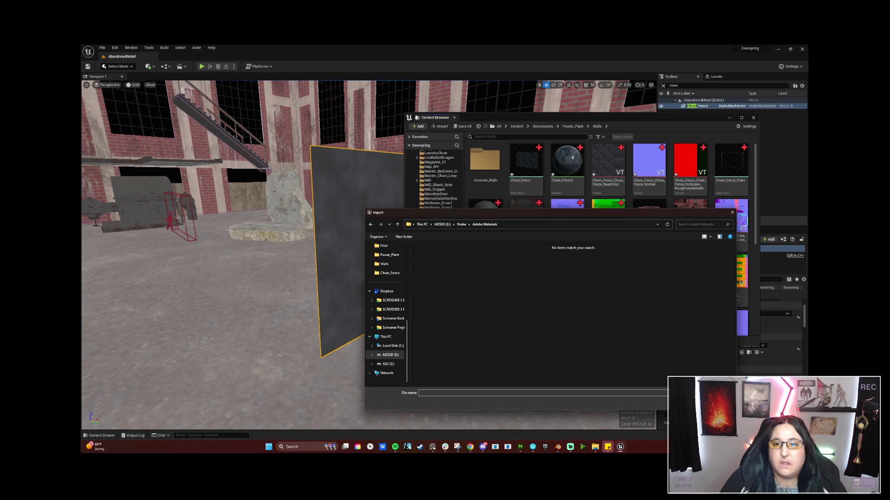
pyautogui.press('Escape')
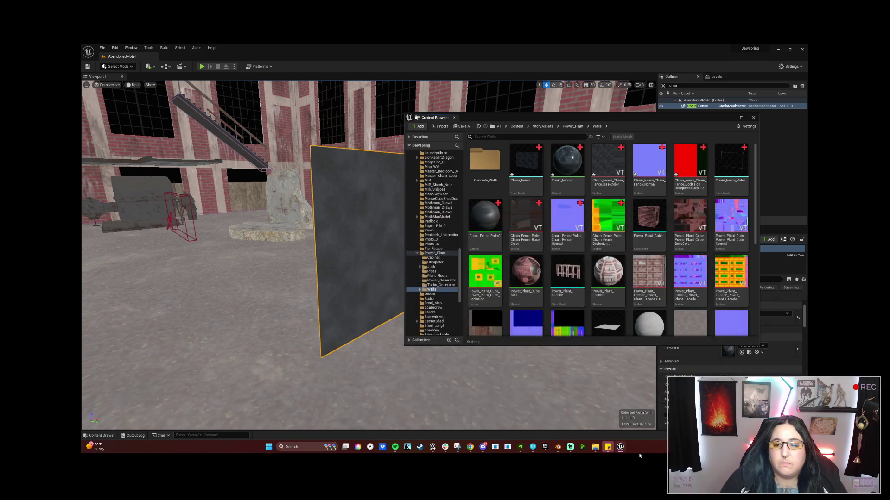
pyautogui.click(594, 448)
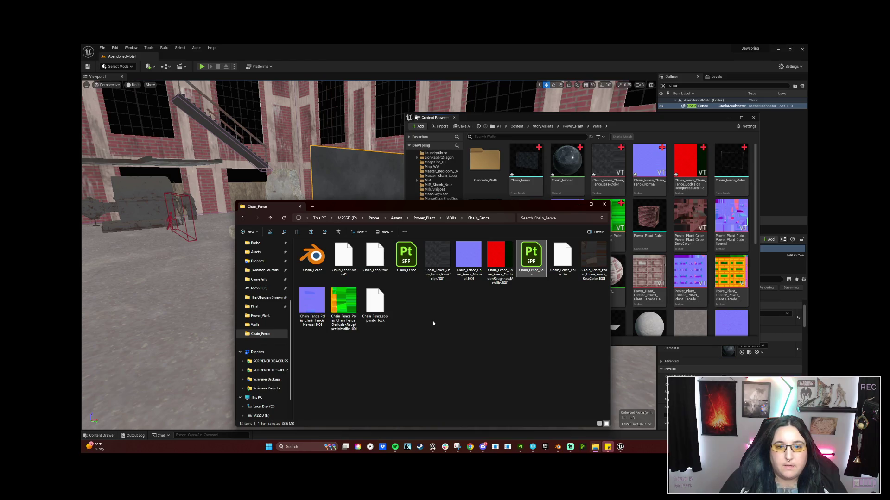
pyautogui.click(374, 218)
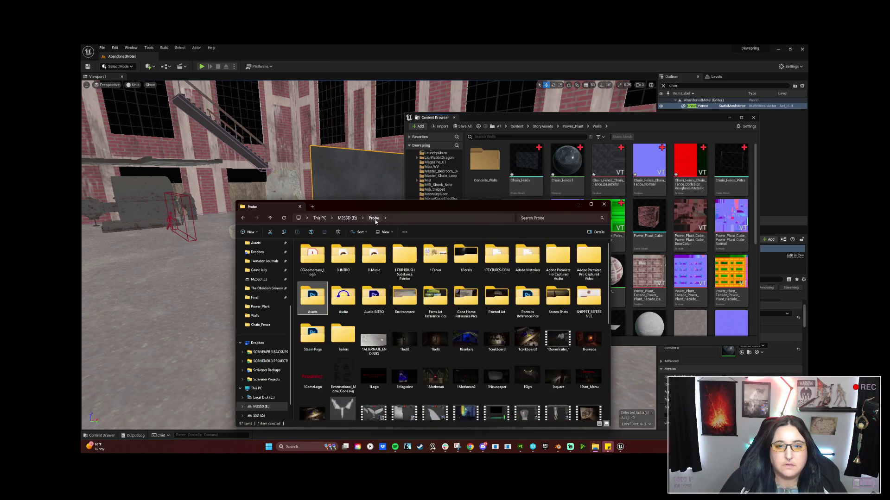
pyautogui.doubleClick(521, 257)
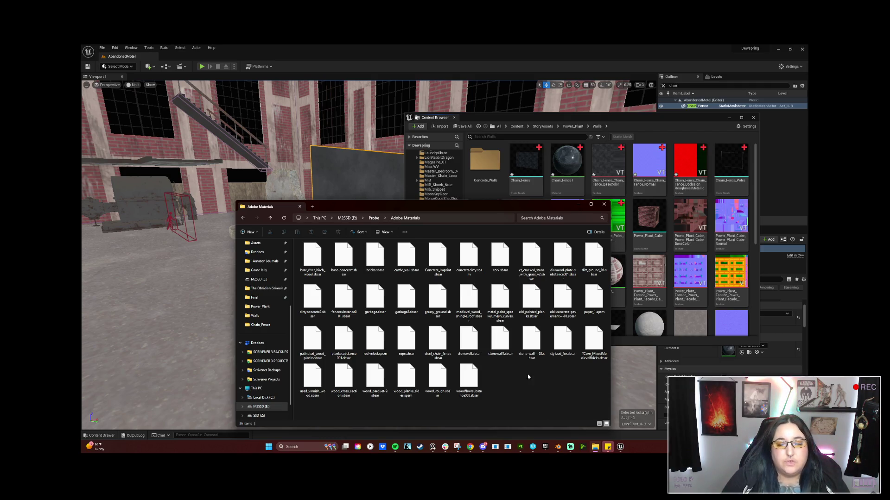
pyautogui.click(577, 205)
pyautogui.moveTo(592, 118)
pyautogui.mouseDown()
pyautogui.moveTo(600, 115)
pyautogui.moveTo(423, 168)
pyautogui.mouseUp()
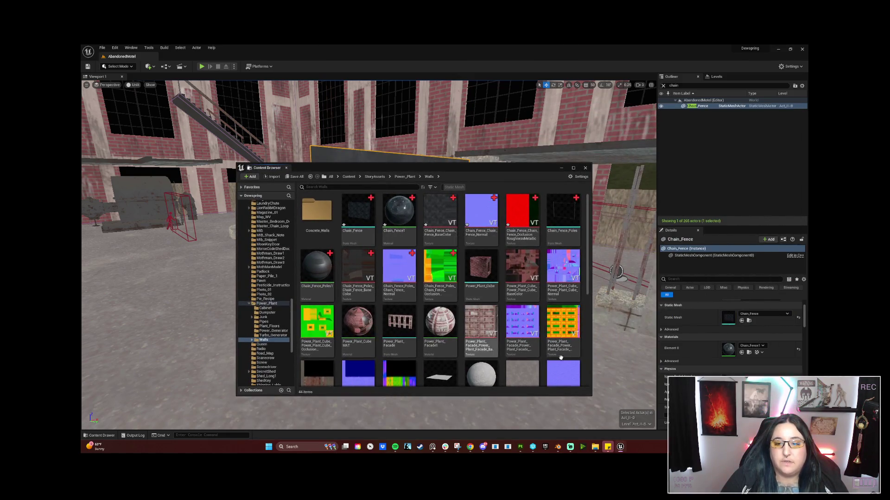
# Step: Open the Chain_Fence1 material editor beside a head-on view of the fence wall
pyautogui.moveTo(621, 452)
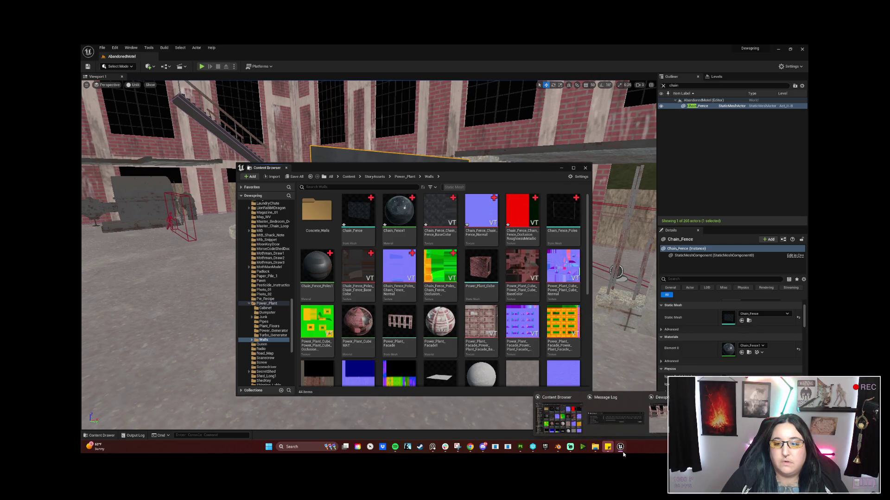
pyautogui.click(398, 213)
pyautogui.moveTo(433, 168)
pyautogui.mouseDown()
pyautogui.moveTo(574, 149)
pyautogui.moveTo(614, 135)
pyautogui.moveTo(642, 107)
pyautogui.mouseUp()
pyautogui.moveTo(395, 254)
pyautogui.mouseDown()
pyautogui.moveTo(371, 258)
pyautogui.moveTo(411, 246)
pyautogui.mouseUp()
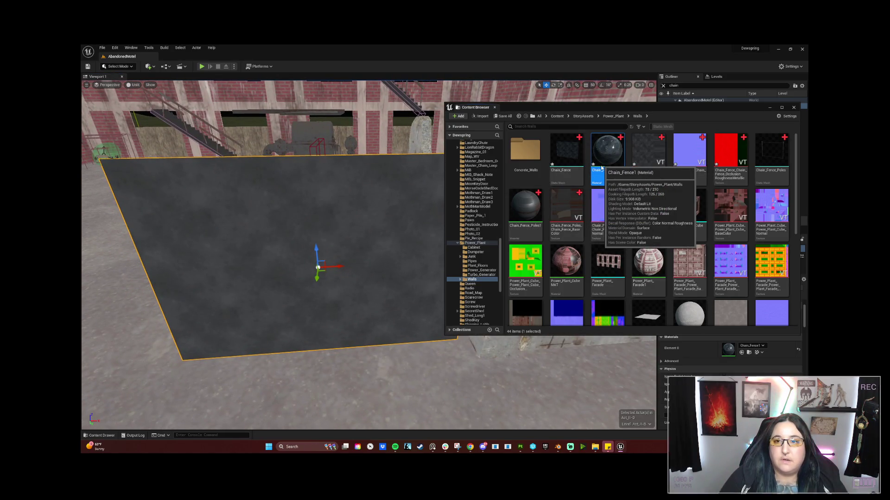
pyautogui.doubleClick(600, 179)
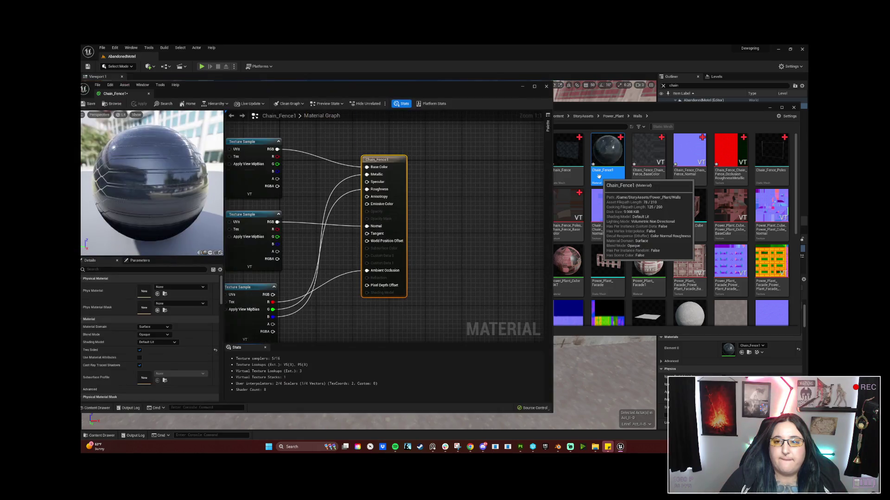
pyautogui.moveTo(411, 96)
pyautogui.mouseDown()
pyautogui.moveTo(598, 79)
pyautogui.moveTo(659, 90)
pyautogui.mouseUp()
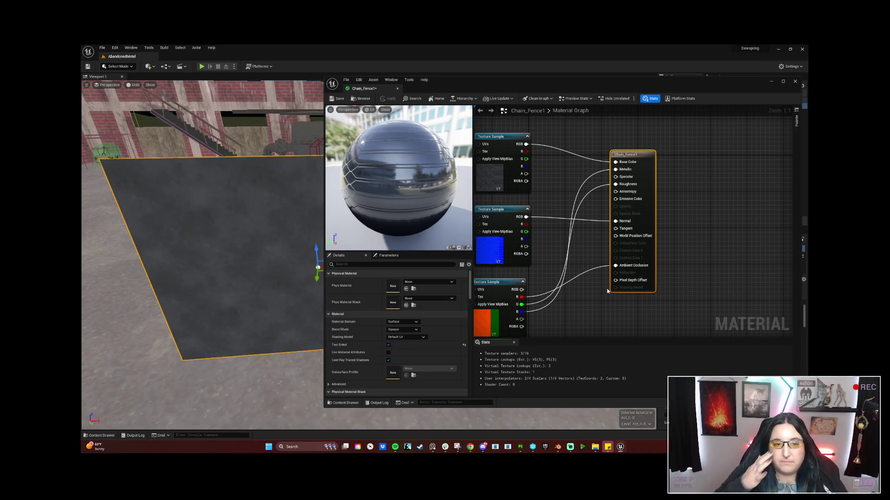
pyautogui.scroll(-1, 551, 283)
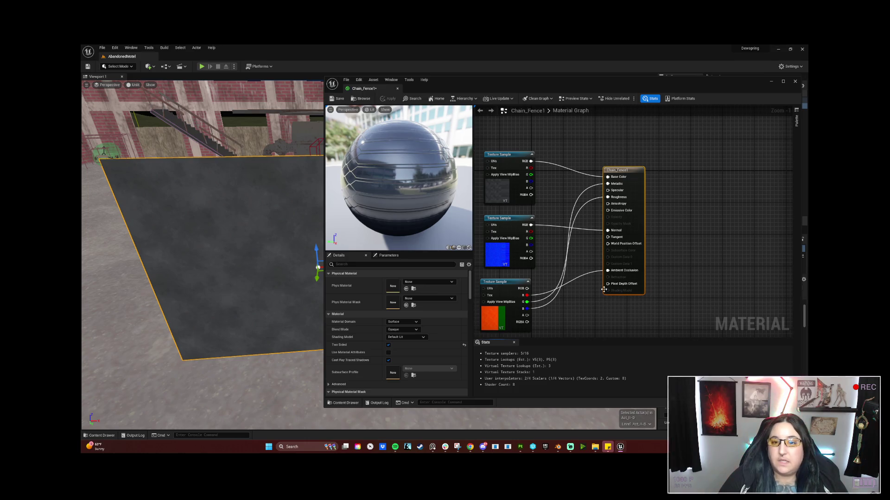
pyautogui.click(579, 302)
pyautogui.moveTo(580, 302)
pyautogui.mouseDown()
pyautogui.moveTo(616, 282)
pyautogui.moveTo(622, 293)
pyautogui.mouseUp()
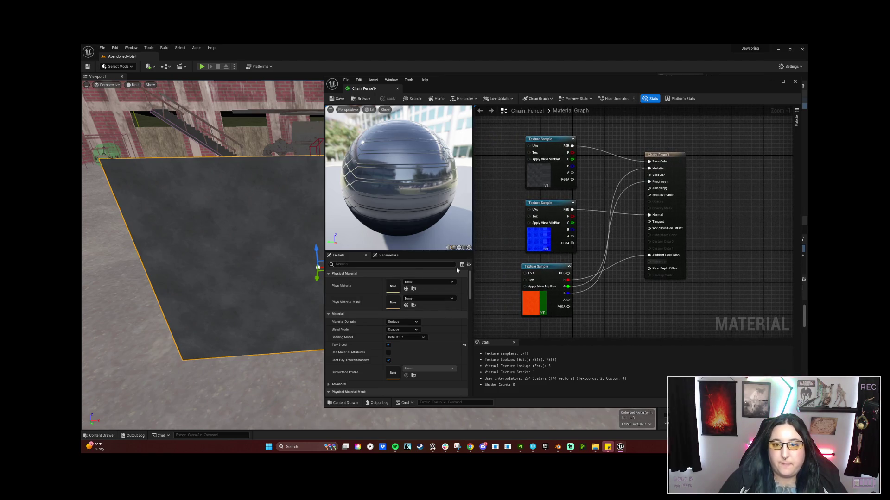
# Step: Set Blend Mode to Translucent, trying Thin Translucent before returning to Default Lit shading
pyautogui.click(407, 330)
pyautogui.click(405, 347)
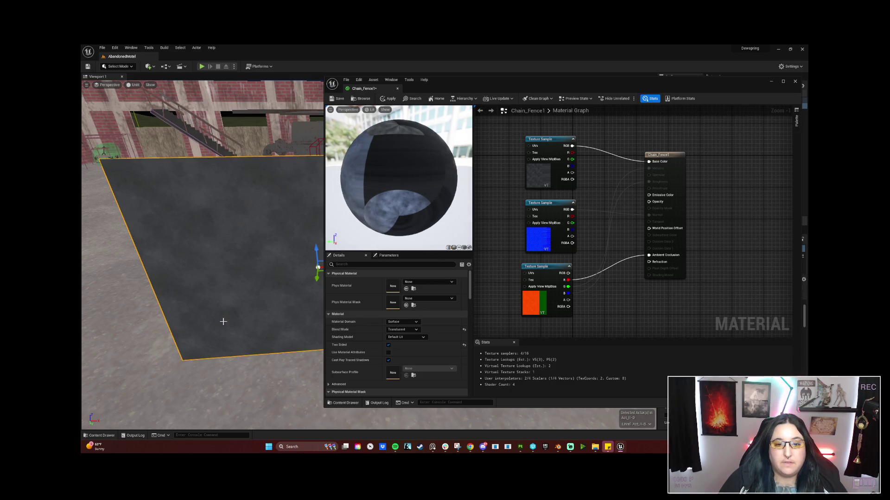
pyautogui.click(416, 337)
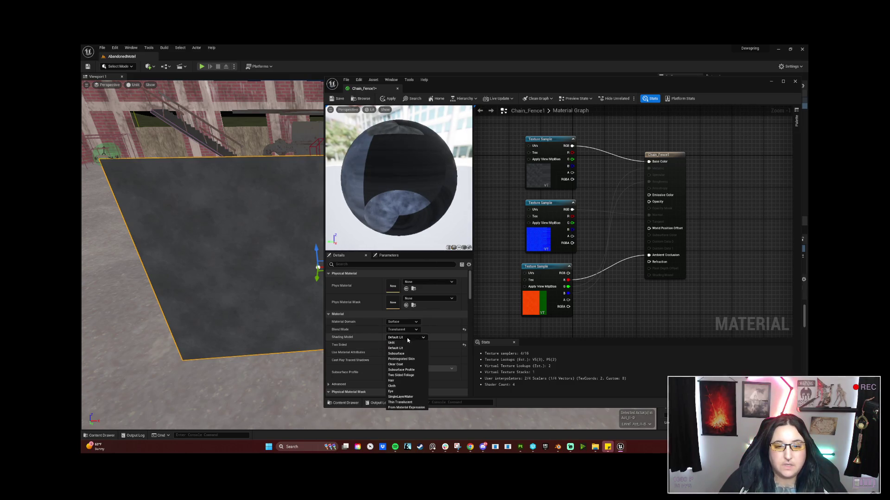
pyautogui.click(419, 402)
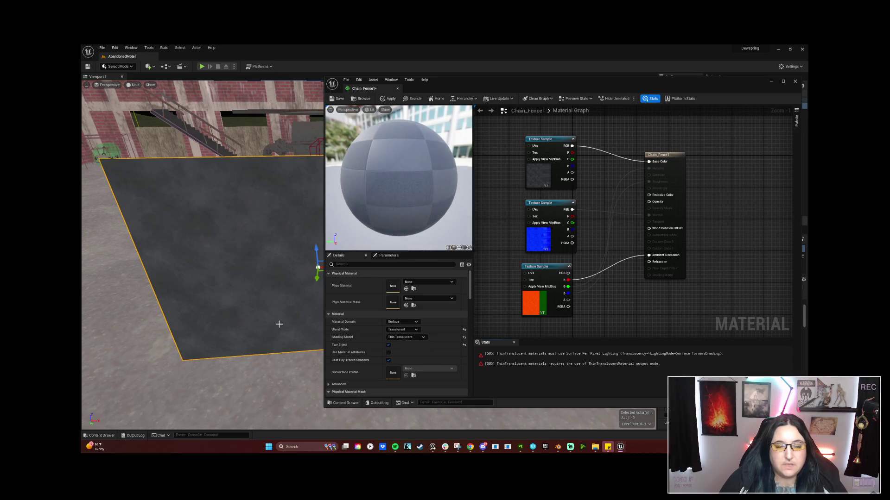
pyautogui.moveTo(266, 328); pyautogui.dragTo(268, 322)
pyautogui.moveTo(290, 292); pyautogui.dragTo(290, 292)
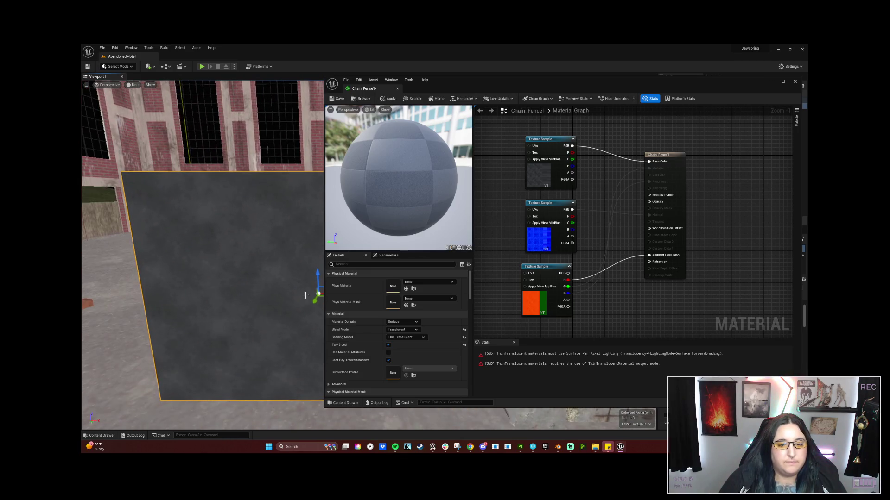
pyautogui.click(409, 336)
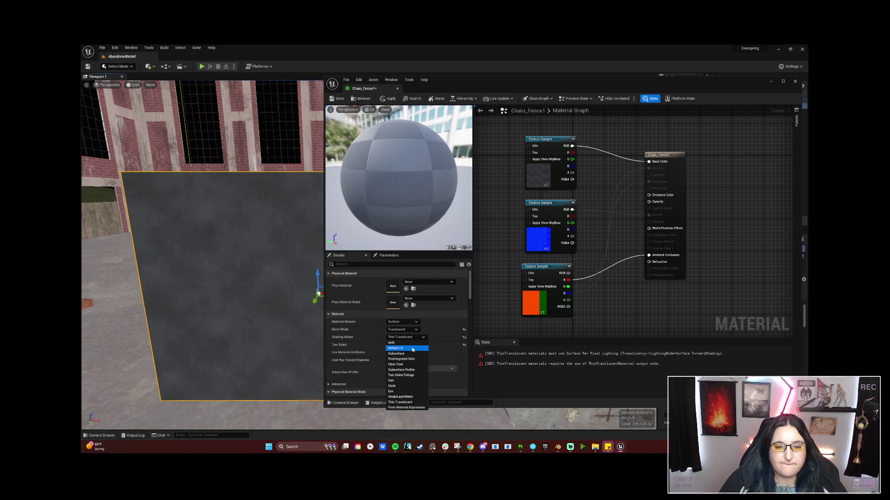
pyautogui.click(412, 349)
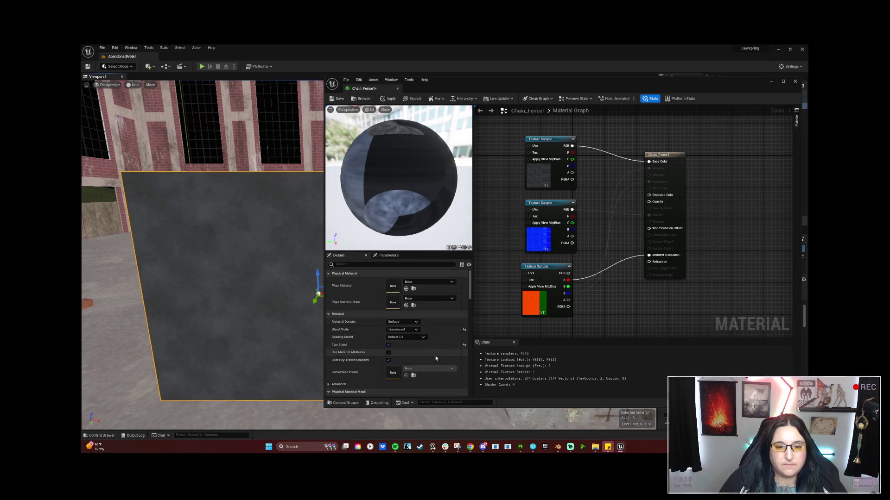
# Step: Toggle Use Material Attributes on and off and review the advanced translucency options
pyautogui.click(388, 352)
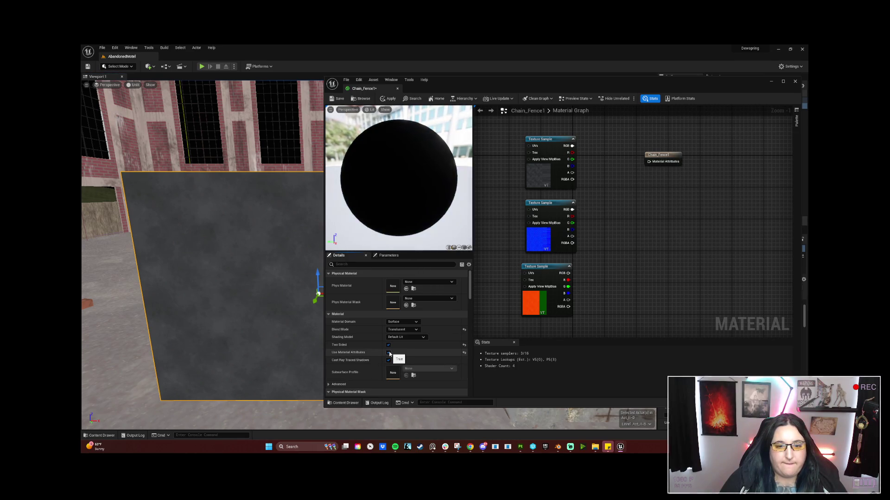
pyautogui.click(388, 353)
pyautogui.scroll(-4, 401, 371)
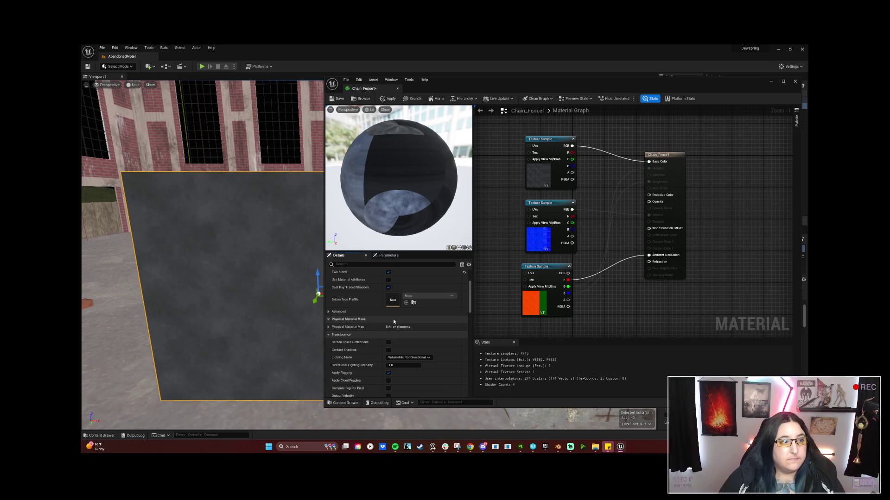
pyautogui.scroll(-2, 427, 365)
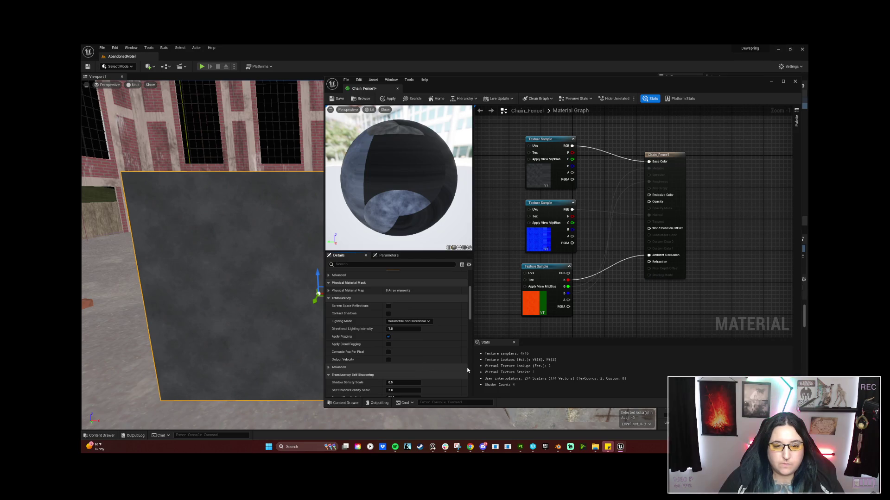
pyautogui.click(448, 368)
pyautogui.scroll(-2, 447, 368)
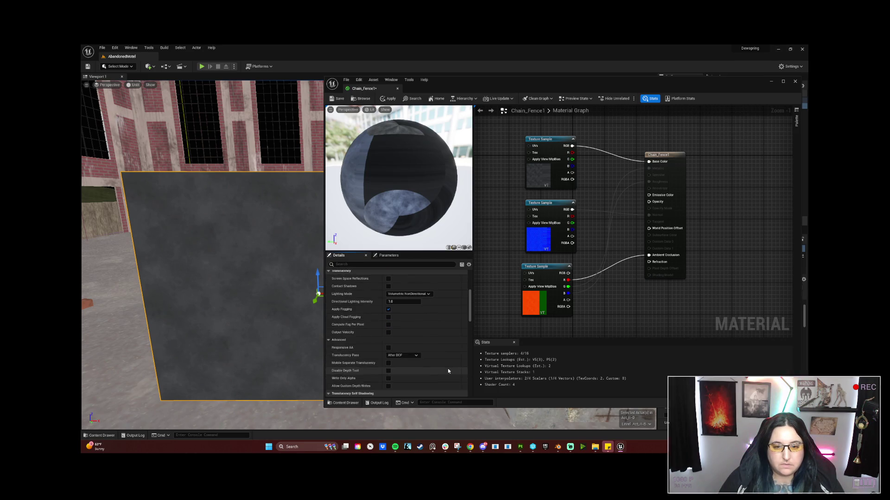
pyautogui.click(417, 322)
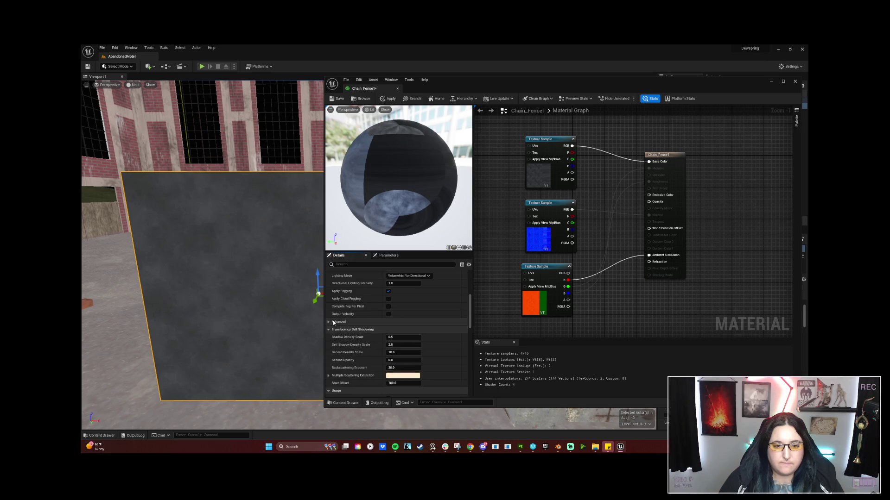
pyautogui.scroll(6, 402, 359)
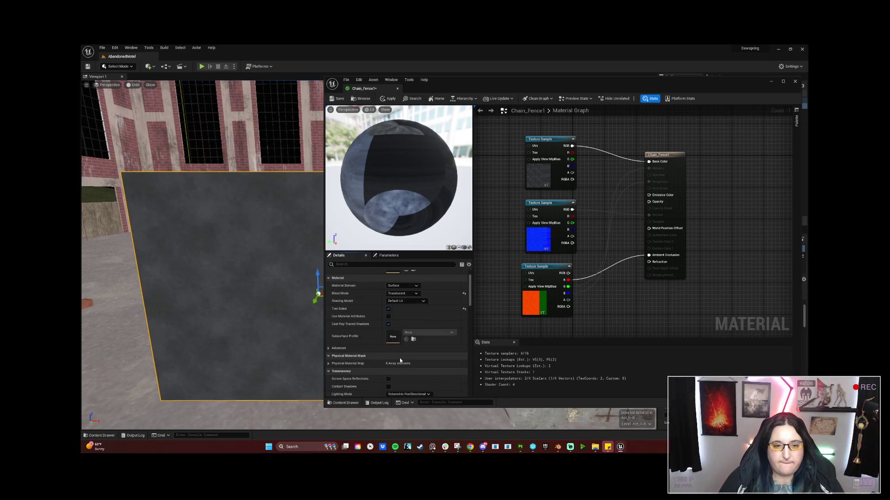
pyautogui.scroll(1, 399, 357)
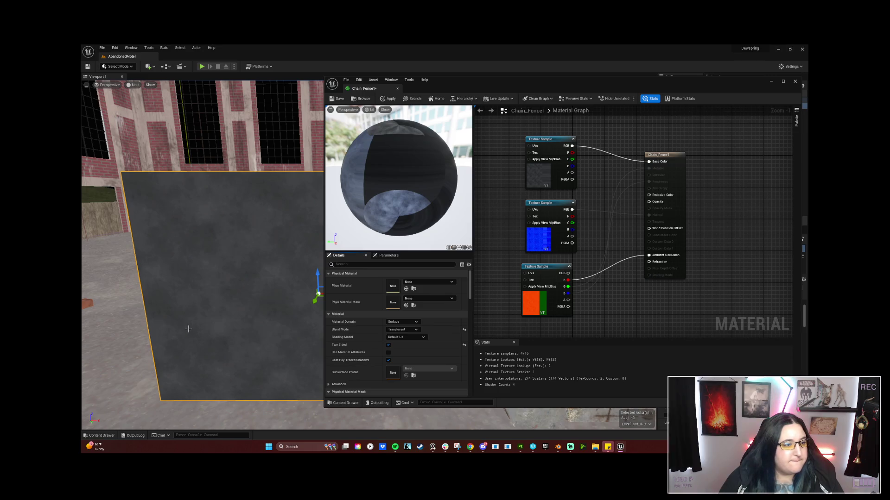
# Step: Reposition the bottom and top Texture Sample nodes in Chain_Fence1, then bring up the Google translucency results
pyautogui.moveTo(548, 267); pyautogui.dragTo(556, 276)
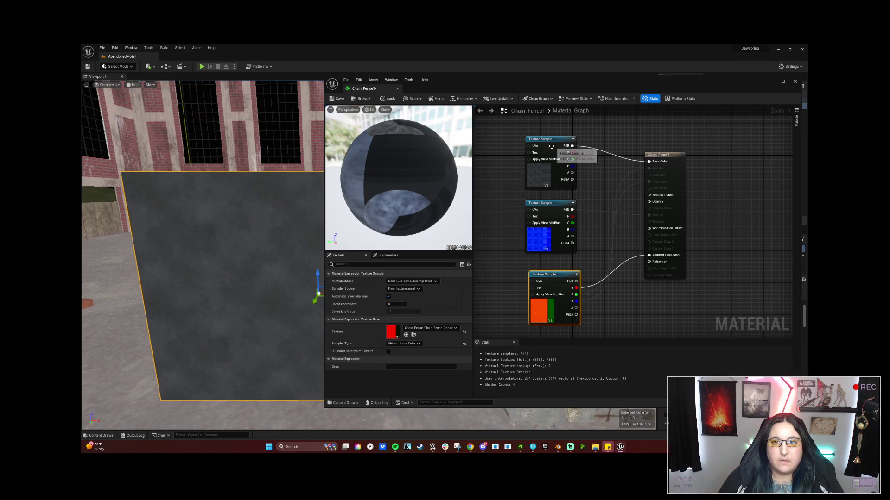
pyautogui.click(561, 130)
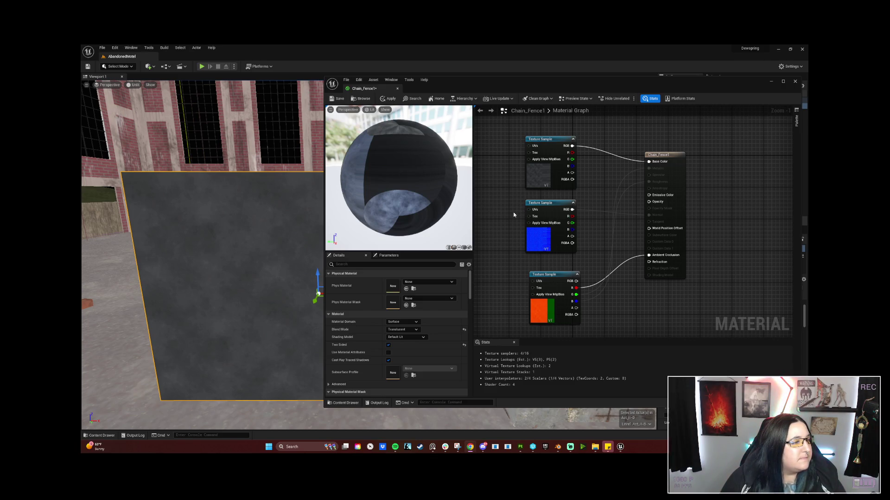
pyautogui.click(540, 139)
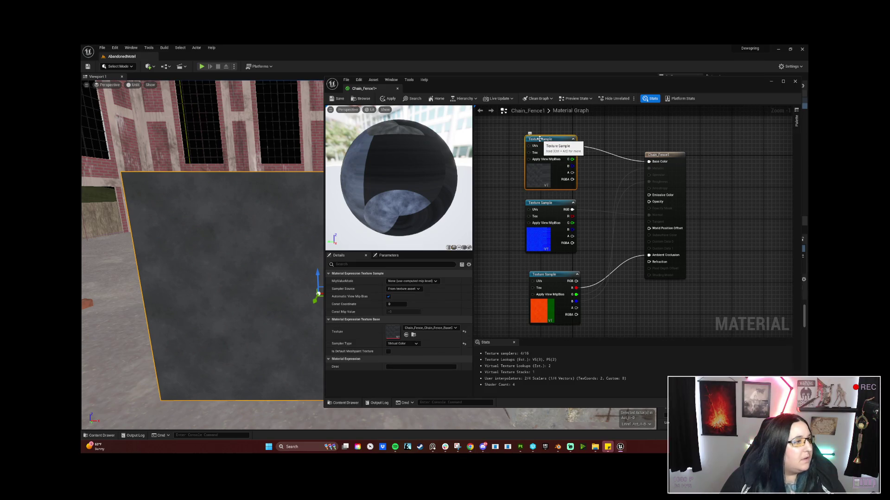
pyautogui.moveTo(539, 139); pyautogui.dragTo(519, 141)
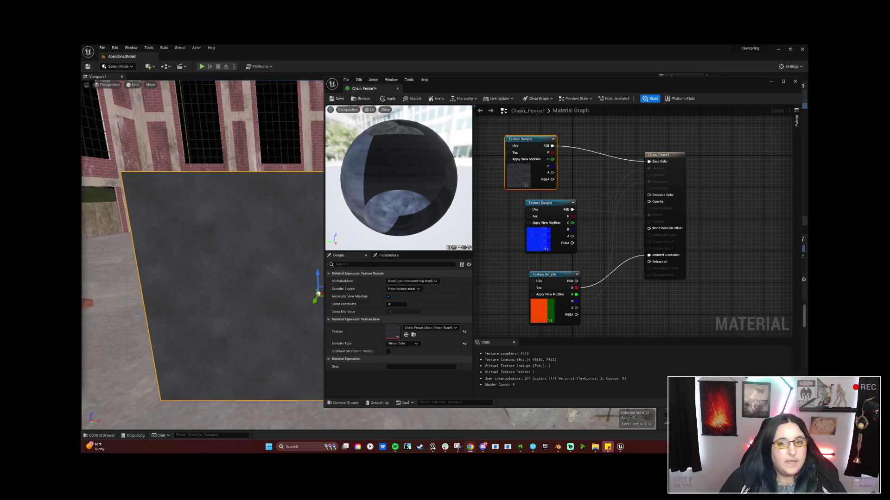
pyautogui.hotkey('alt', 'Tab')
pyautogui.moveTo(169, 135); pyautogui.dragTo(195, 141)
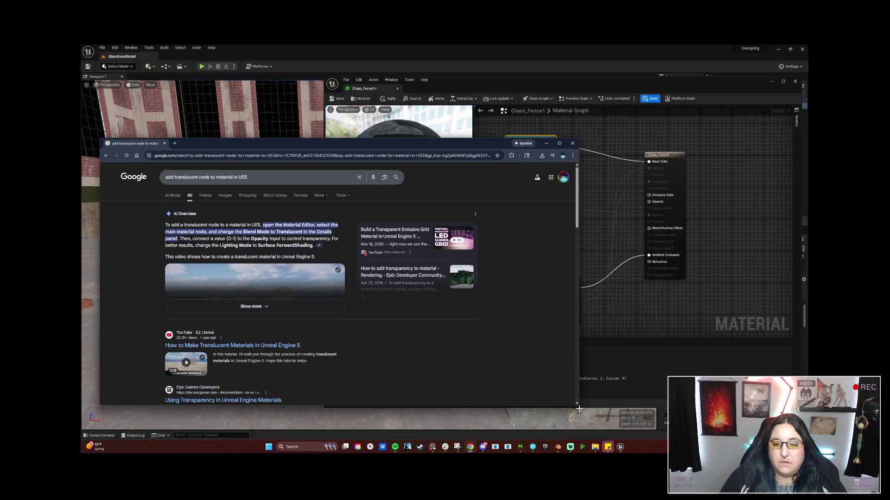
# Step: Shrink the Chrome results window, then minimize it to reveal the Chain_Fence1 material graph
pyautogui.moveTo(577, 405)
pyautogui.mouseDown()
pyautogui.moveTo(373, 394)
pyautogui.moveTo(354, 377)
pyautogui.mouseUp()
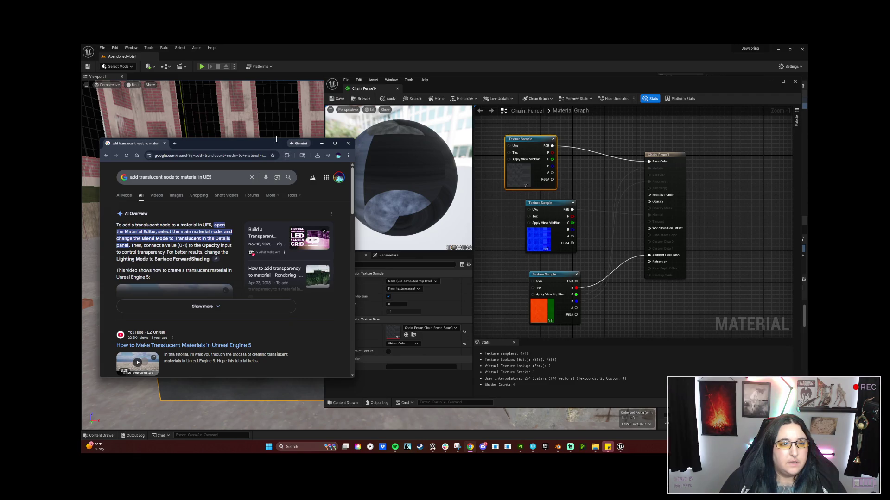
pyautogui.click(321, 143)
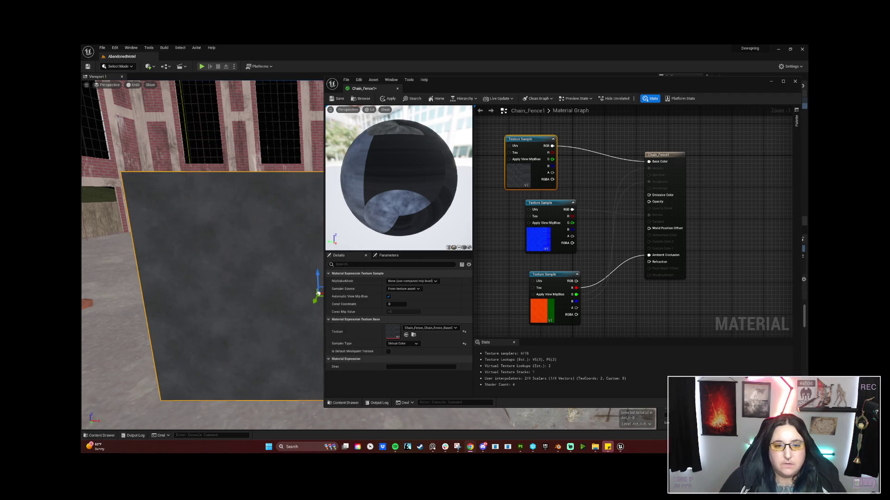
# Step: Inspect the top Texture Sample, then show Chain_Fence1's material details with its Translucent blend mode
pyautogui.click(494, 280)
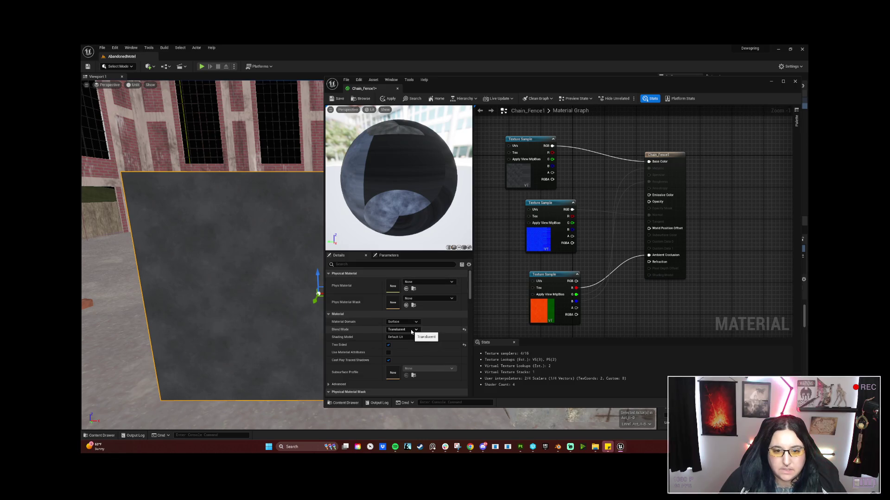
pyautogui.click(530, 144)
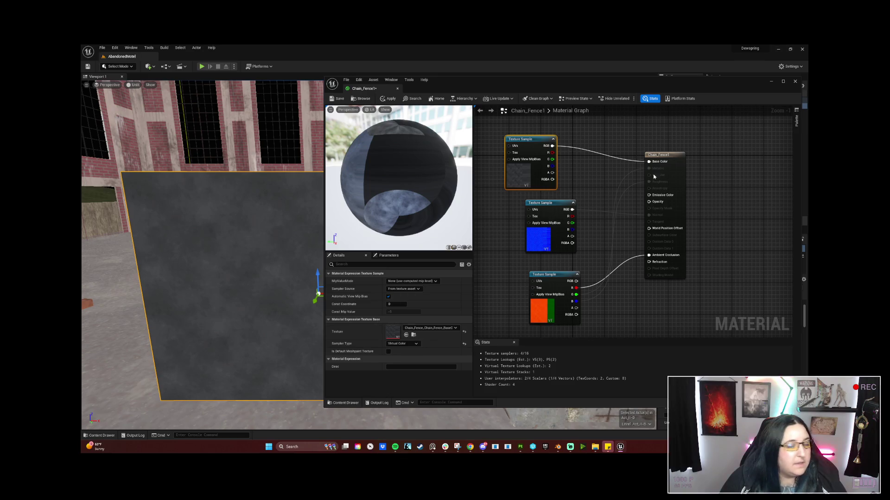
pyautogui.click(660, 155)
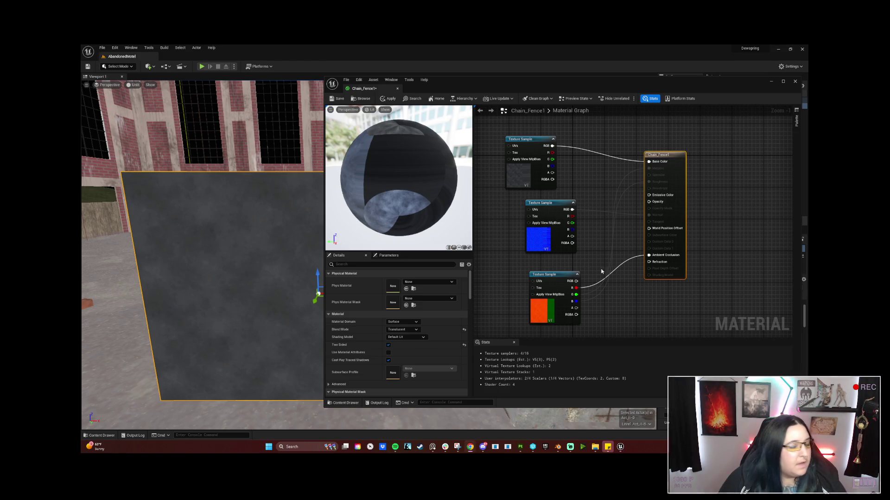
pyautogui.rightClick(497, 254)
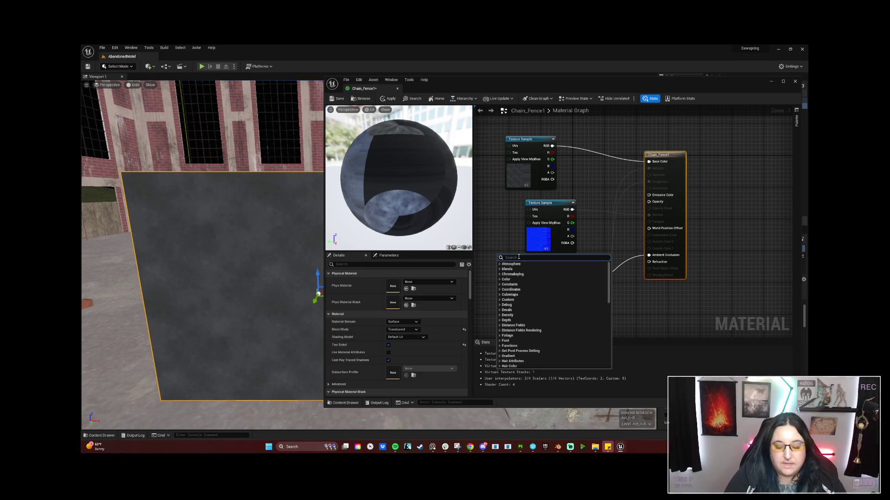
pyautogui.write('par')
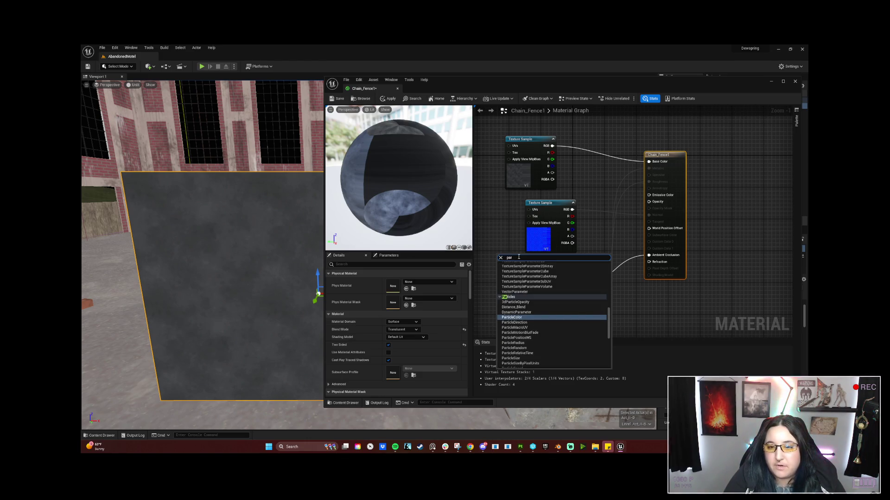
pyautogui.write('a')
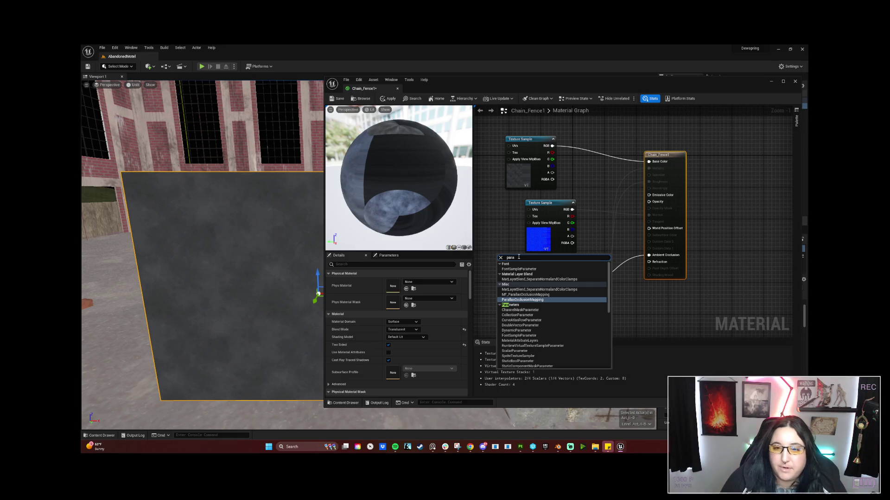
pyautogui.click(536, 306)
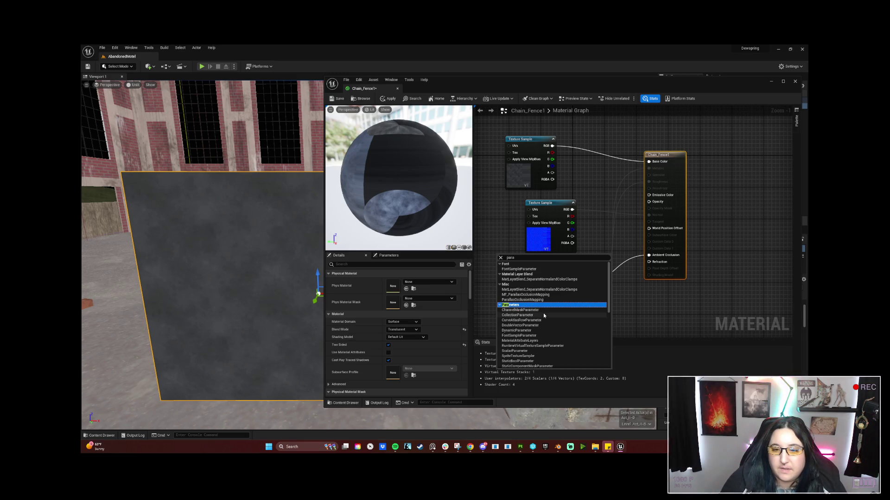
pyautogui.scroll(-3, 544, 315)
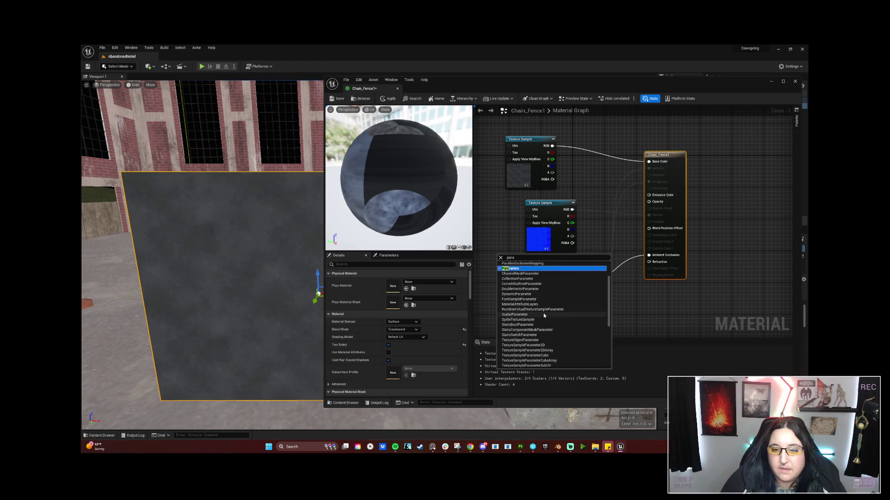
pyautogui.press('BackSpace')
pyautogui.press('BackSpace')
pyautogui.press('BackSpace')
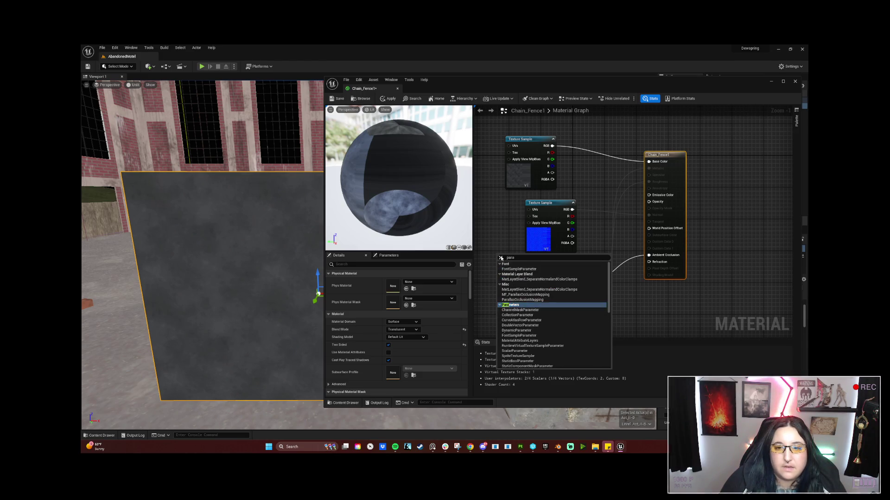
pyautogui.click(476, 264)
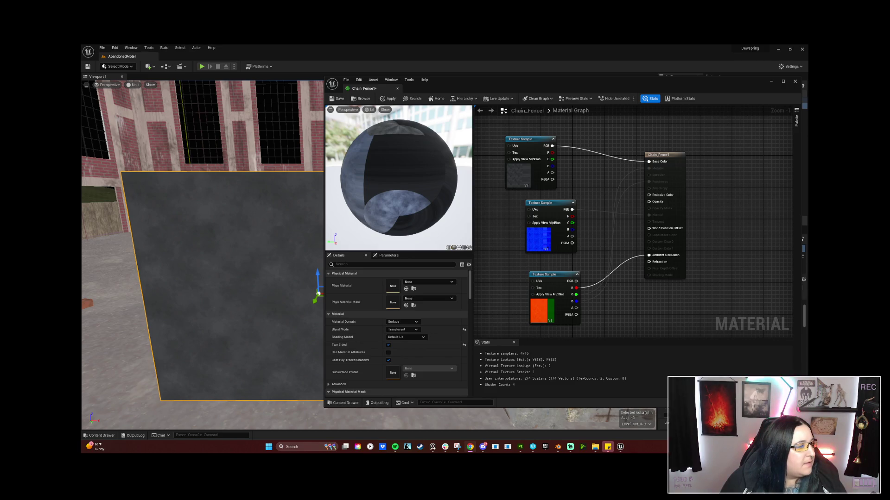
# Step: Add a ScalarParameter above the second texture sample, set its default to 0, and wire it to Opacity
pyautogui.rightClick(502, 251)
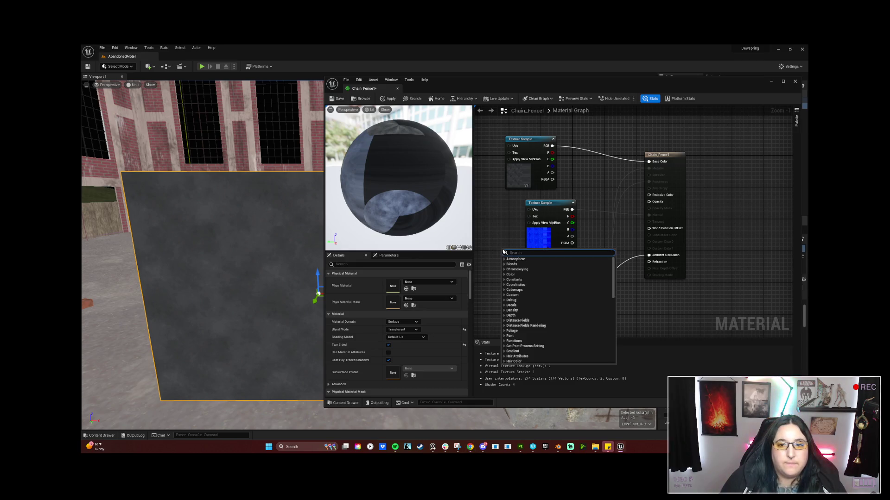
pyautogui.write('sca')
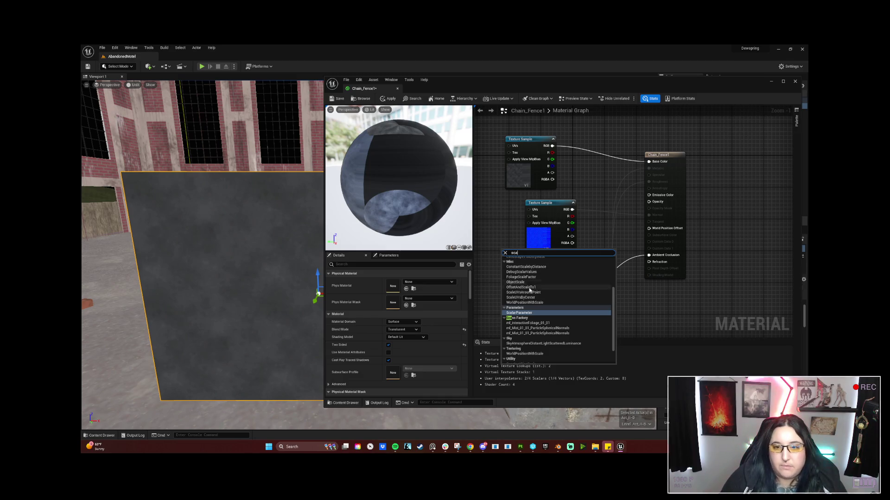
pyautogui.click(535, 313)
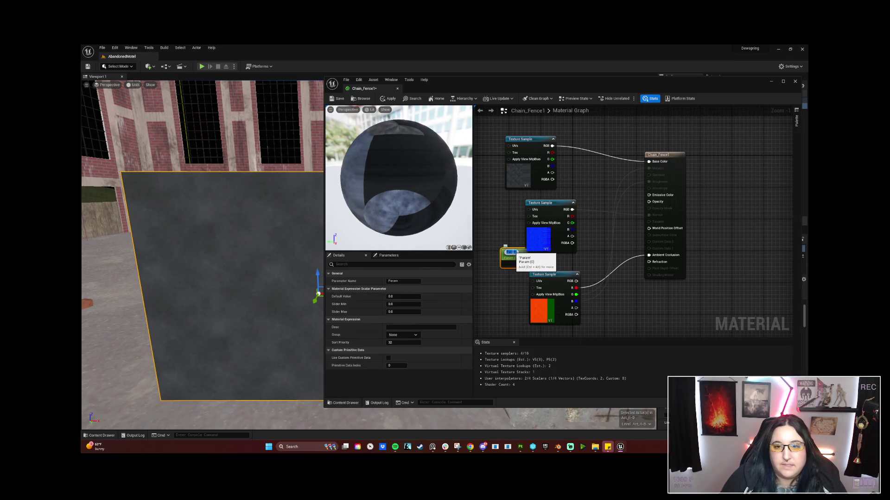
pyautogui.moveTo(512, 255); pyautogui.dragTo(580, 176)
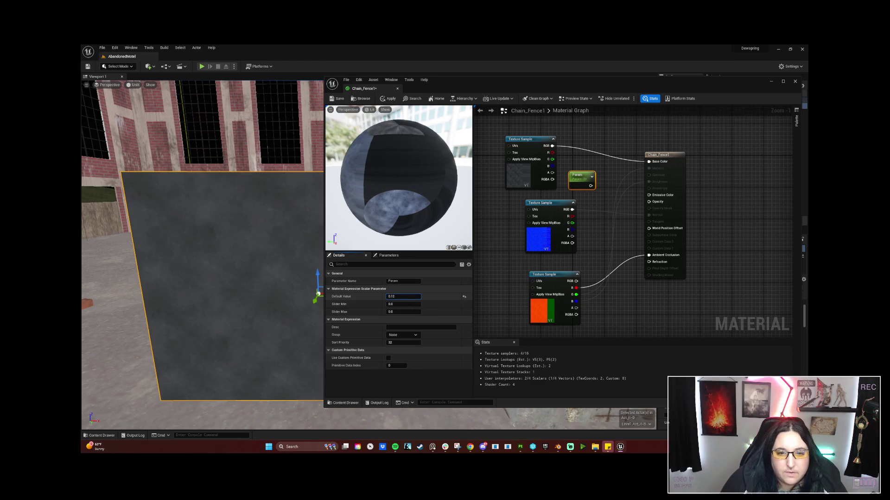
pyautogui.press('Return')
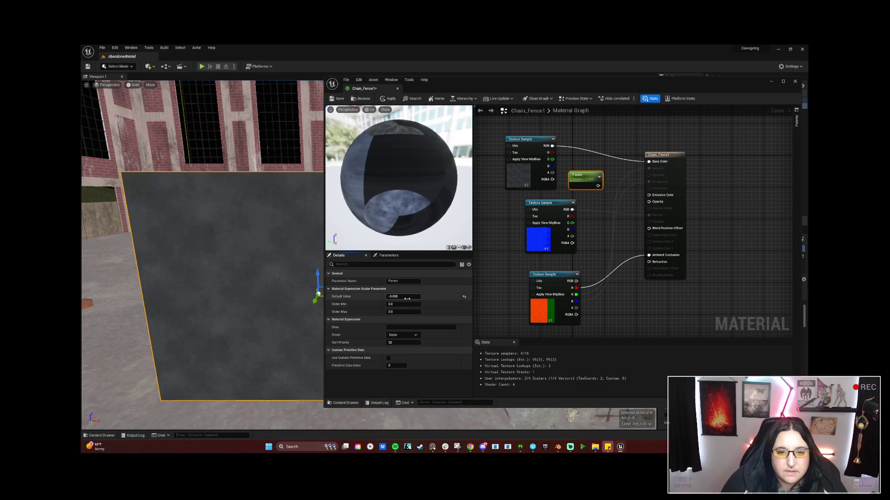
pyautogui.write('10')
pyautogui.press('Return')
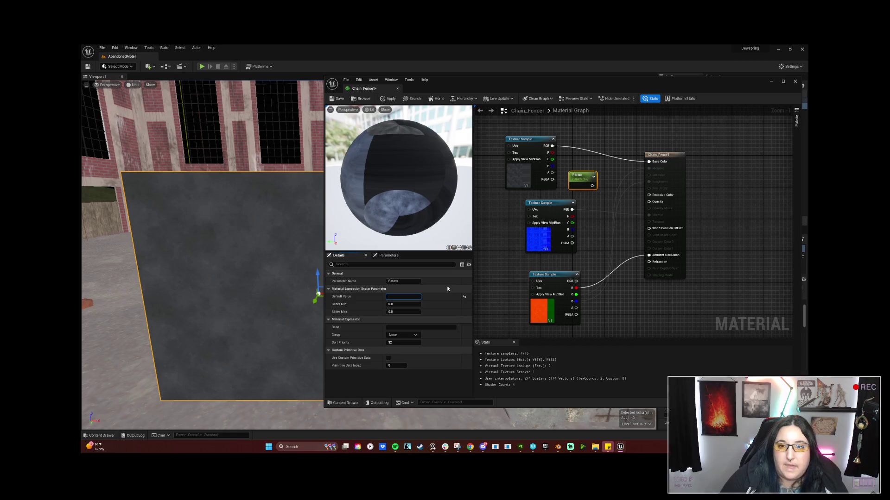
pyautogui.moveTo(591, 186); pyautogui.dragTo(649, 202)
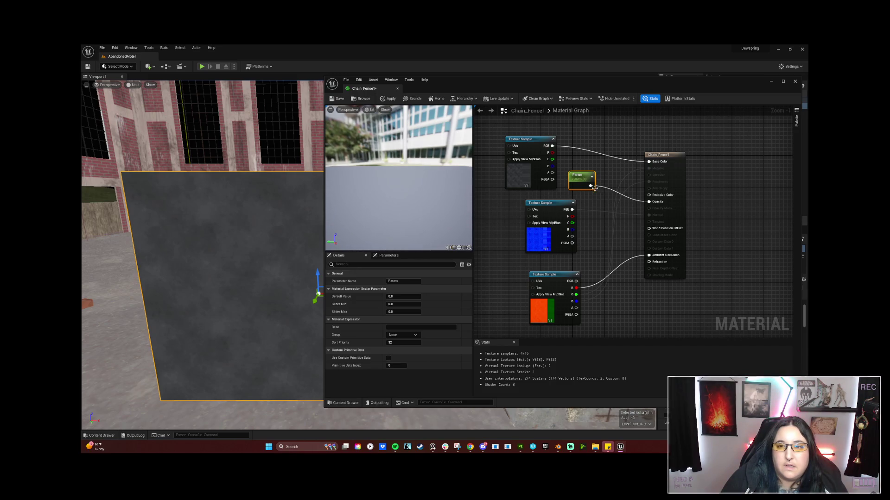
# Step: Apply the zero-opacity material, check the fence in the viewport, then delete the Param node
pyautogui.click(577, 175)
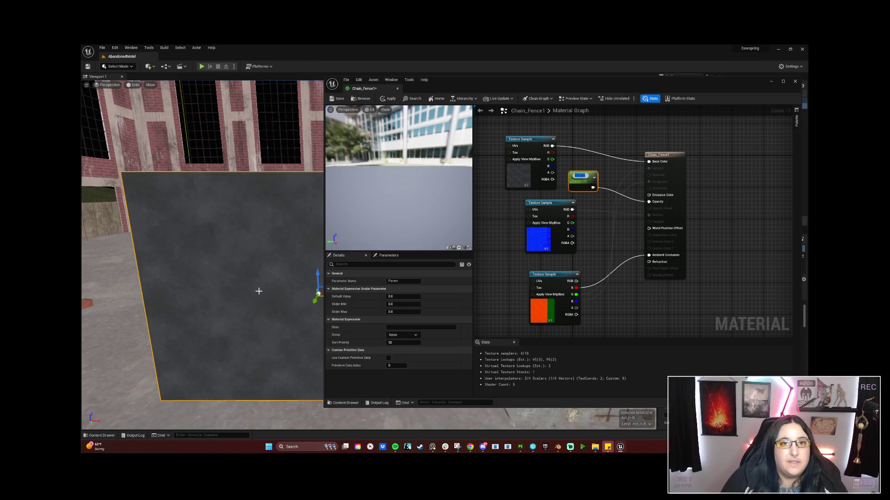
pyautogui.click(342, 95)
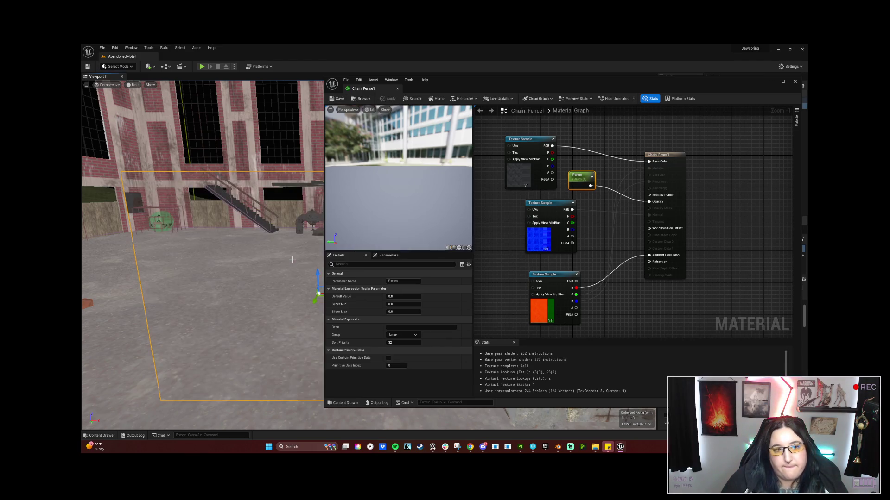
pyautogui.moveTo(197, 263)
pyautogui.mouseDown()
pyautogui.moveTo(206, 203)
pyautogui.moveTo(220, 255)
pyautogui.moveTo(234, 239)
pyautogui.moveTo(222, 238)
pyautogui.moveTo(211, 270)
pyautogui.mouseUp()
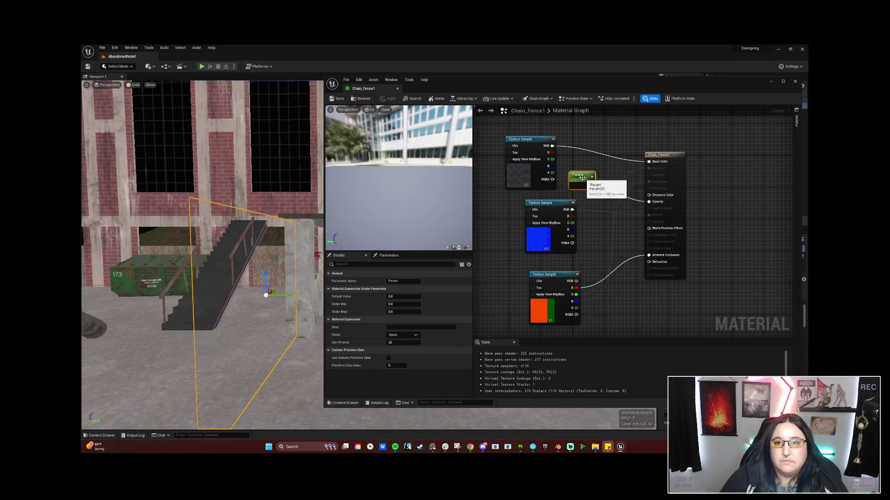
pyautogui.press('Delete')
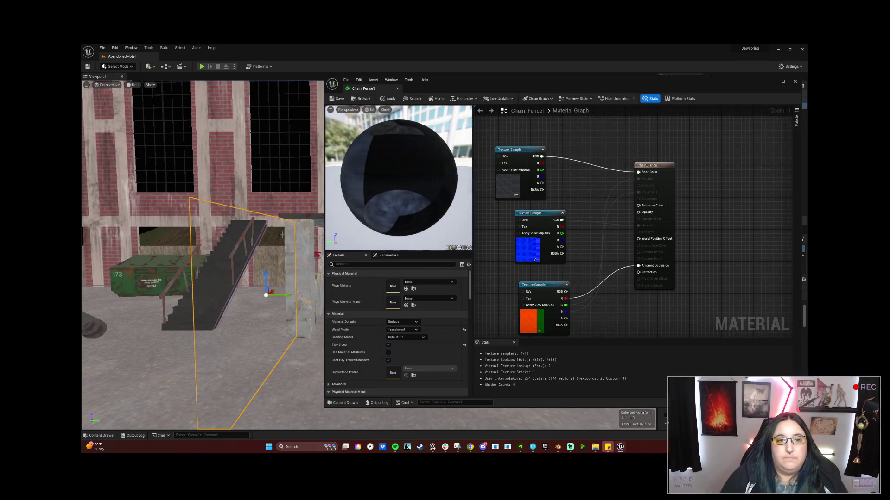
# Step: Set Chain_Fence1's Blend Mode to Opaque, save it, minimize the editors, and start Play in Editor
pyautogui.click(403, 329)
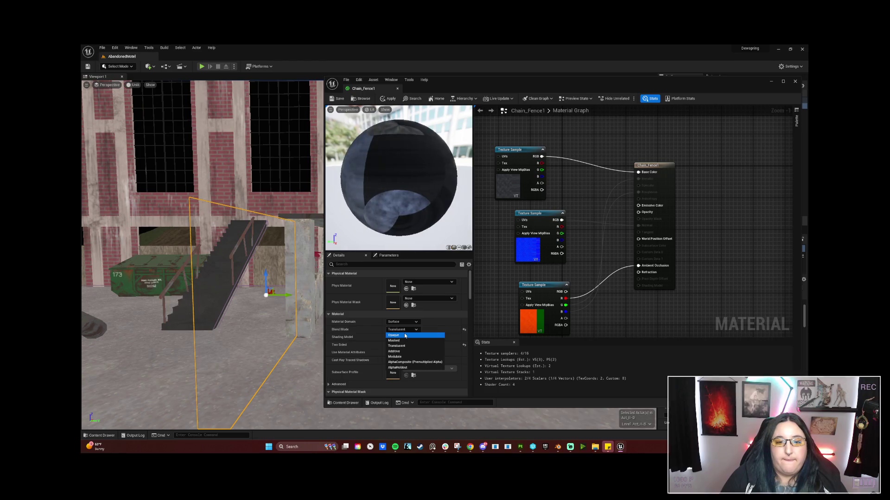
pyautogui.click(405, 335)
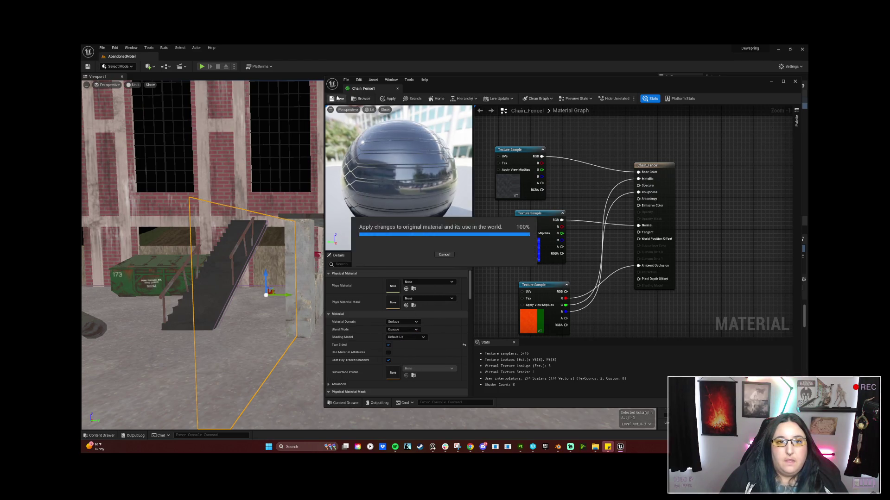
pyautogui.hotkey('ctrl', 's')
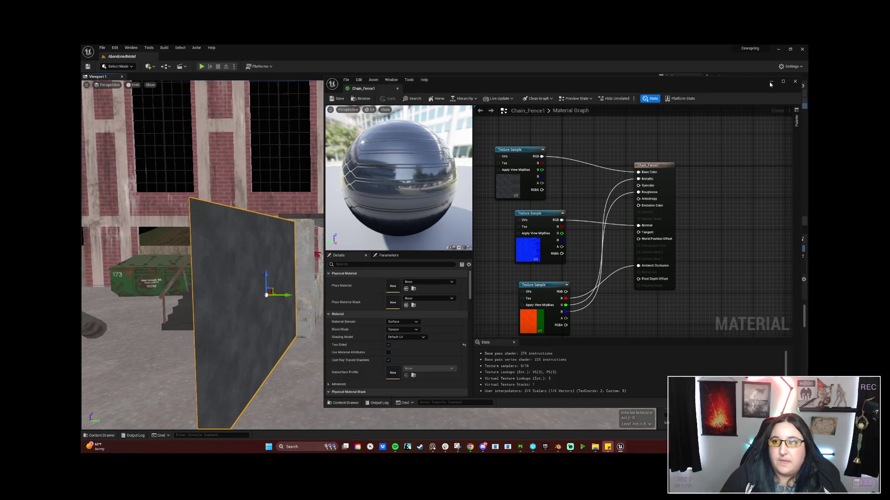
pyautogui.click(770, 83)
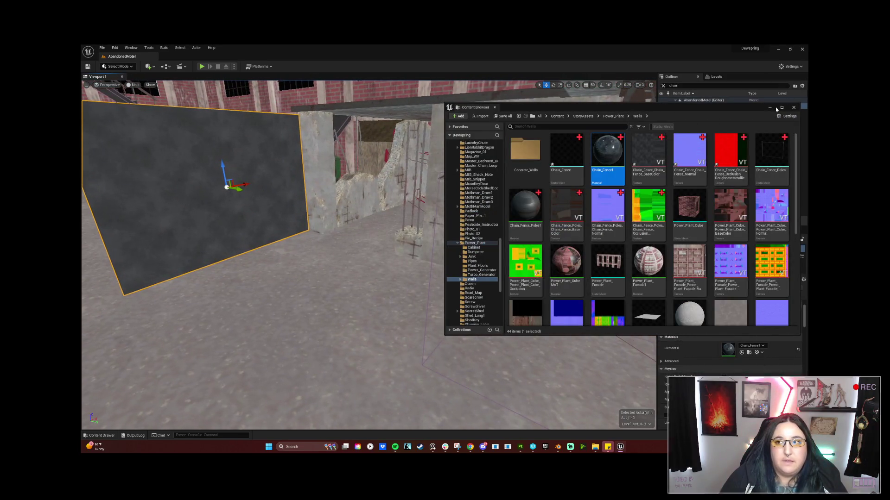
pyautogui.click(765, 108)
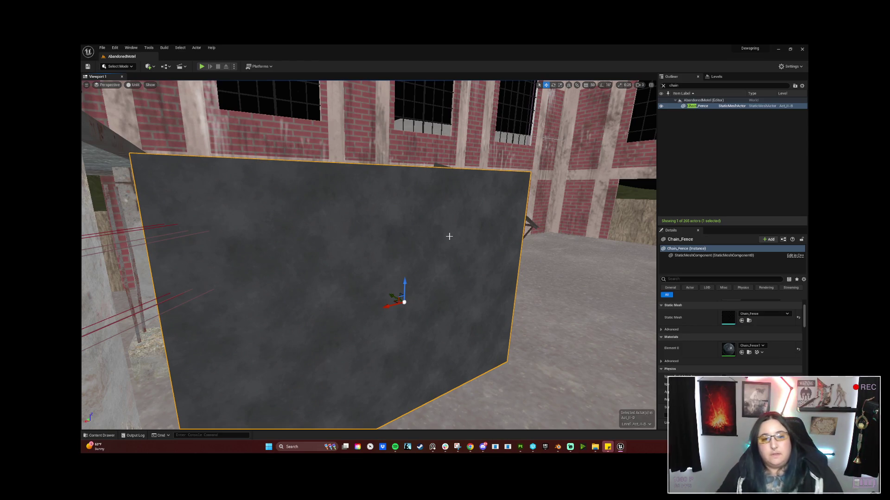
pyautogui.hotkey('alt', 'p')
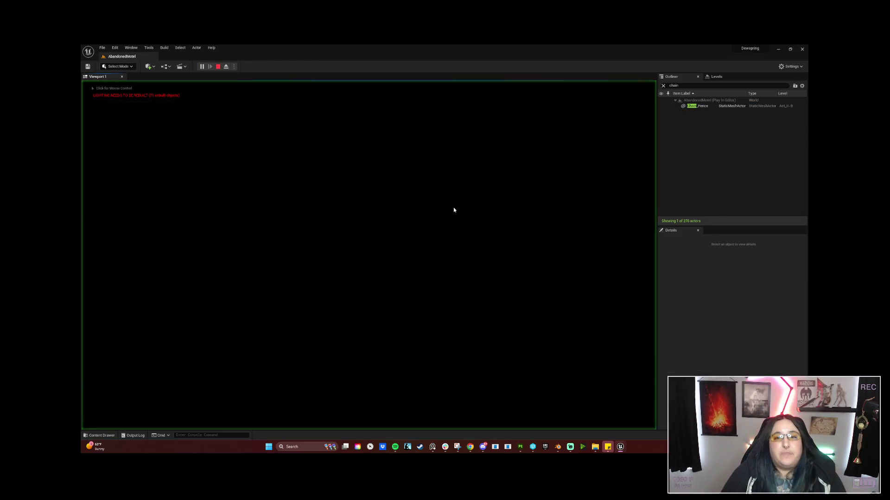
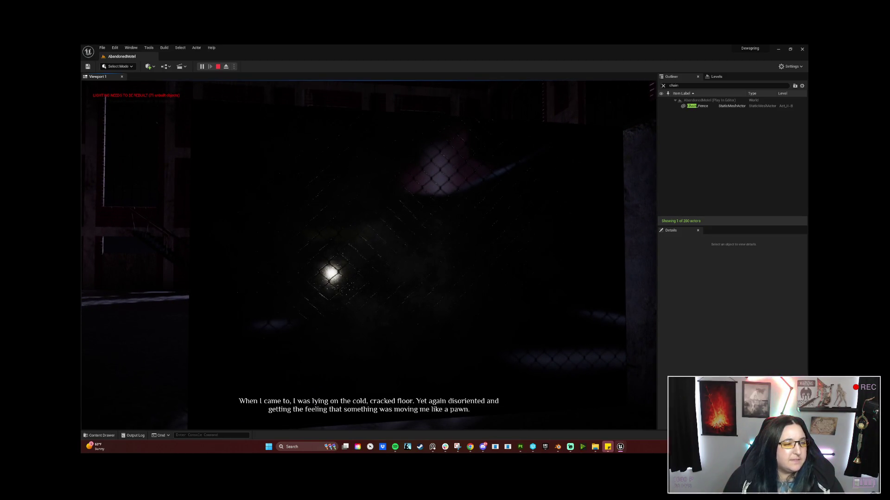
# Step: Stop the play test, open the Chain_Fence1 material editor, and shift its texture nodes left
pyautogui.press('Escape')
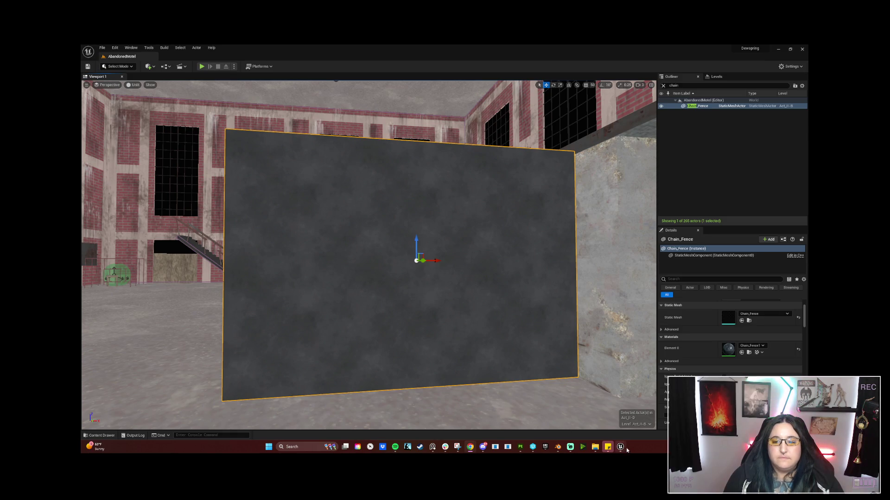
pyautogui.moveTo(621, 449)
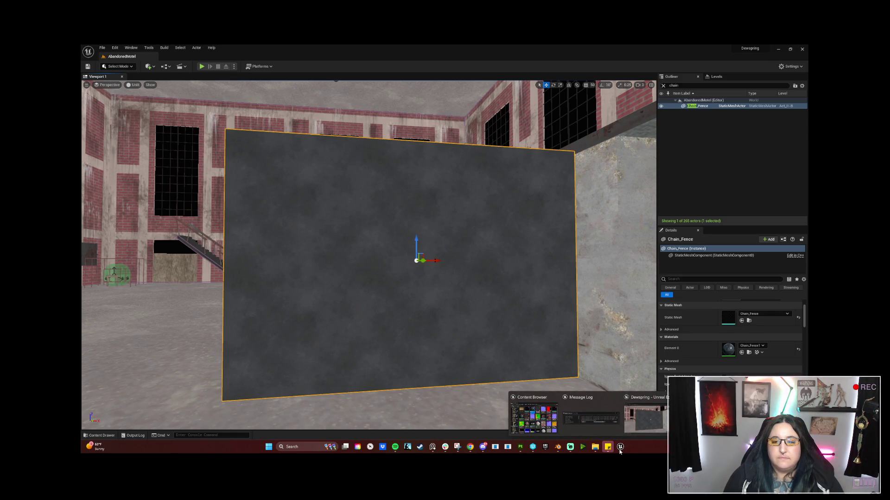
pyautogui.click(685, 417)
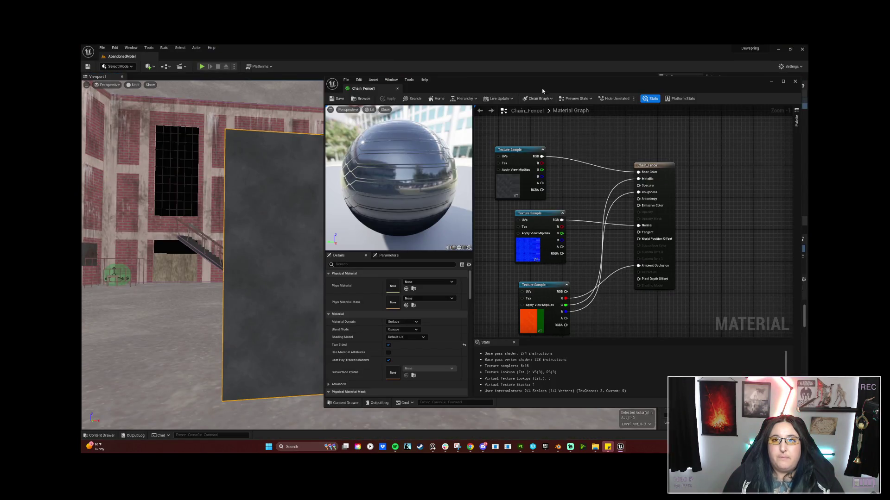
pyautogui.moveTo(543, 85); pyautogui.dragTo(549, 81)
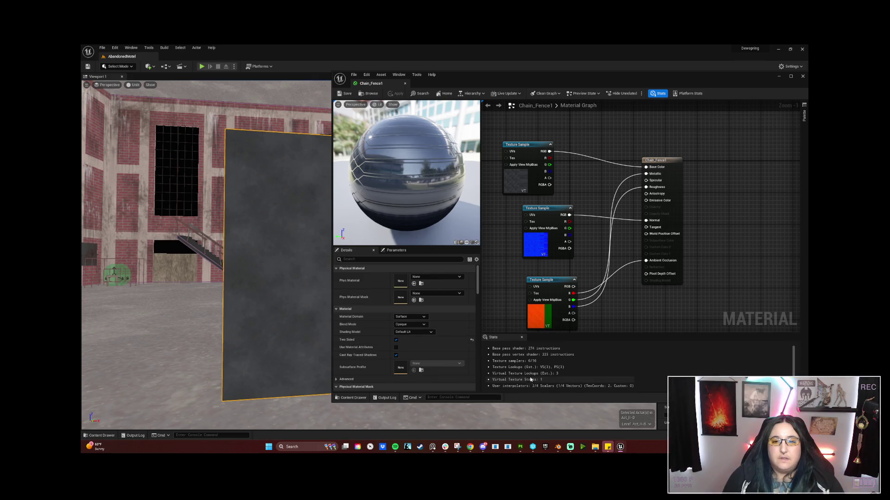
pyautogui.moveTo(540, 280); pyautogui.dragTo(516, 272)
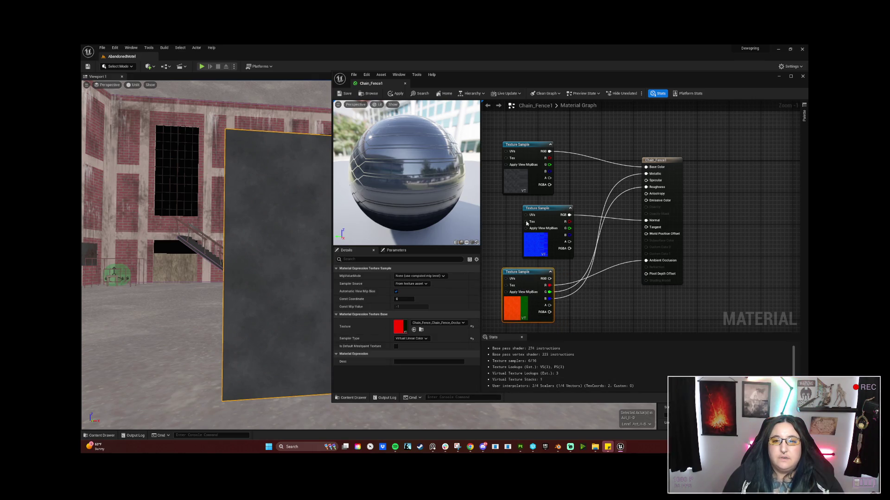
pyautogui.moveTo(535, 210); pyautogui.dragTo(512, 206)
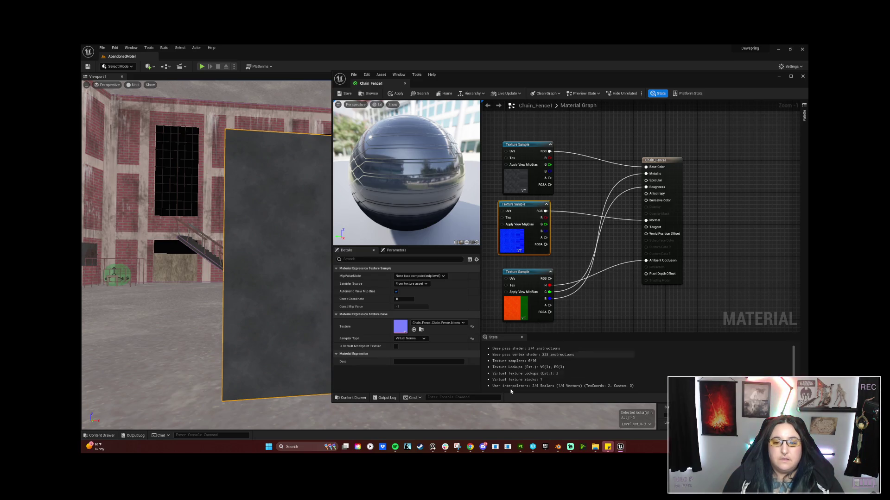
# Step: Check the masked material reference image, then return to the Chain_Fence1 material editor
pyautogui.moveTo(520, 449)
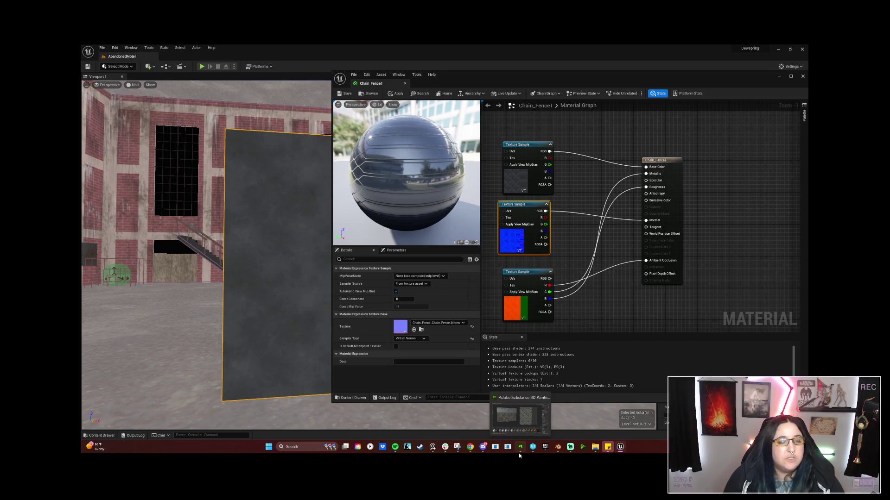
pyautogui.click(526, 449)
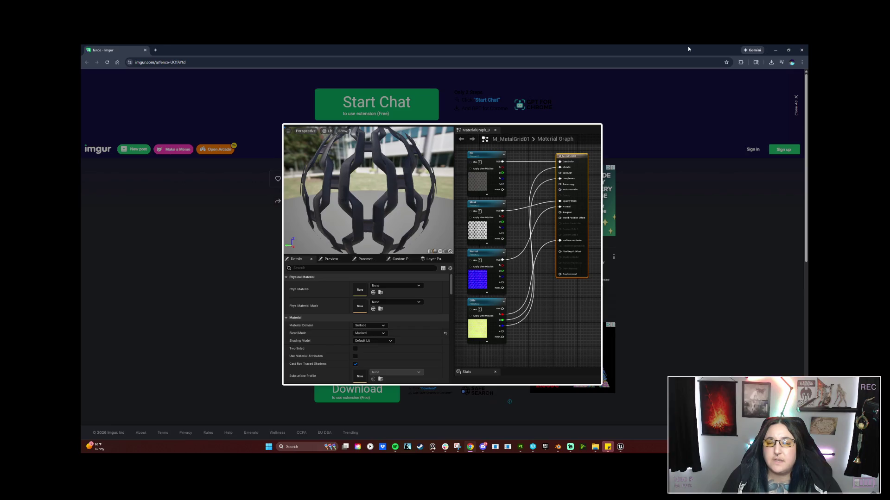
pyautogui.click(621, 448)
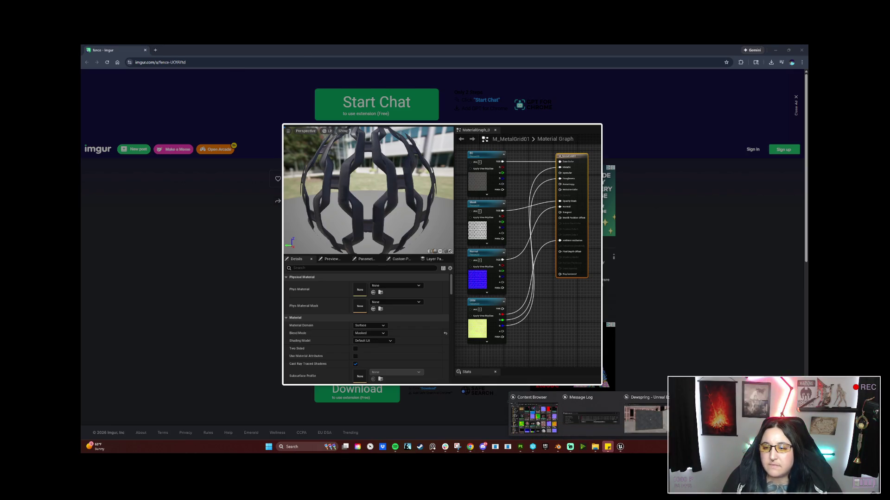
pyautogui.click(646, 417)
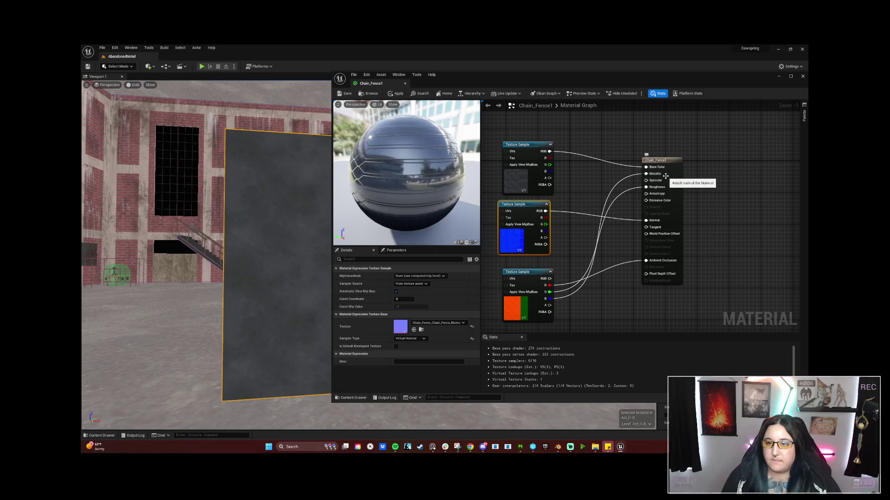
# Step: Select the Chain_Fence1 output node and move it further right in the graph
pyautogui.click(686, 198)
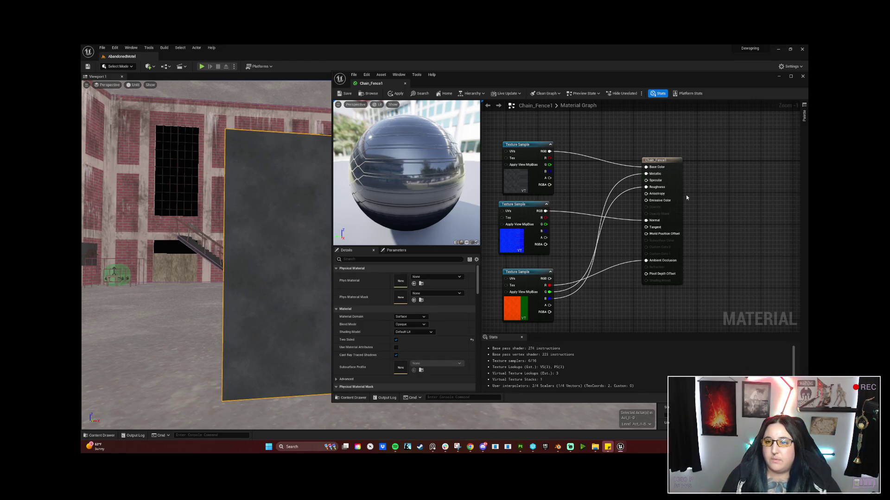
pyautogui.moveTo(655, 160); pyautogui.dragTo(648, 168)
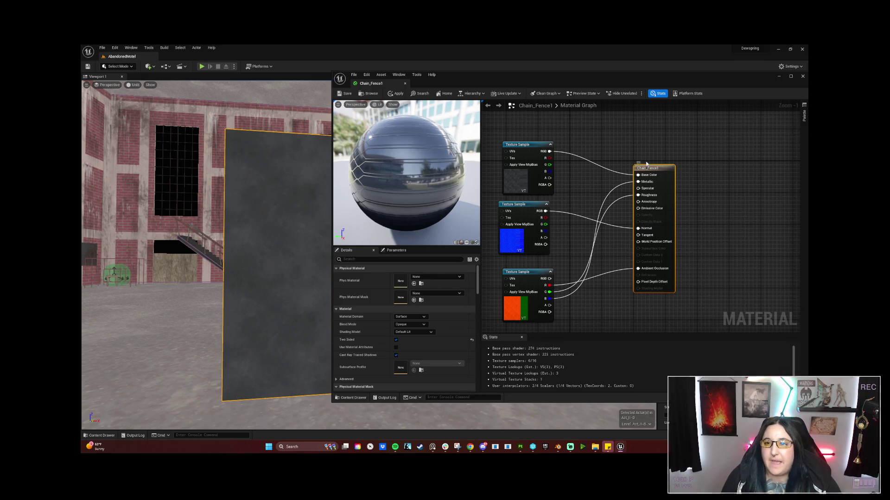
pyautogui.moveTo(651, 170); pyautogui.dragTo(715, 161)
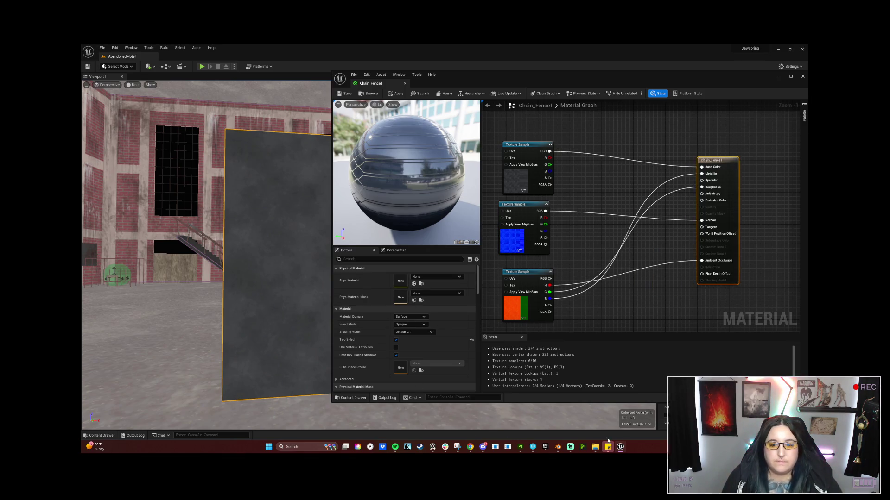
# Step: Check the material reference in the browser, then return to the Chain_Fence1 material editor
pyautogui.moveTo(622, 446)
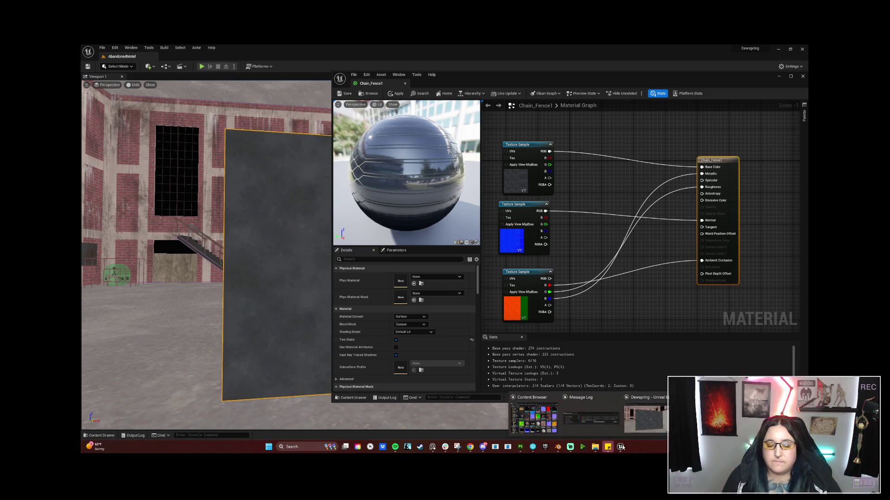
pyautogui.moveTo(470, 447)
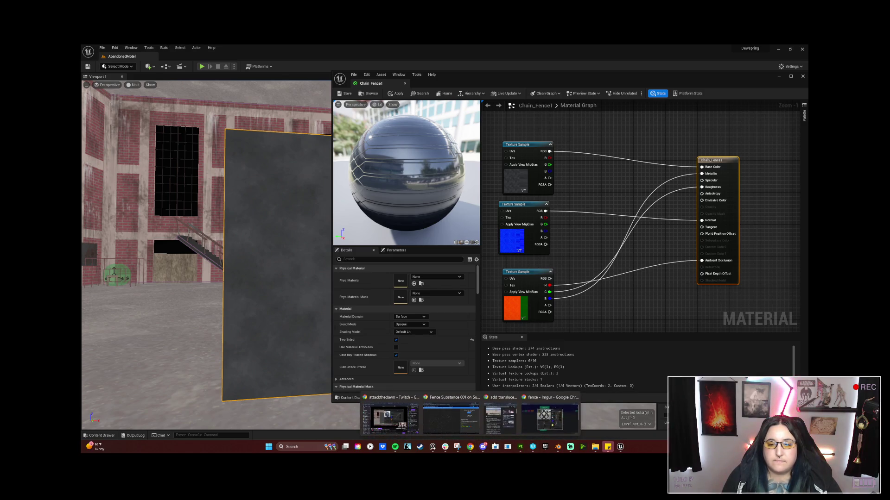
pyautogui.click(533, 419)
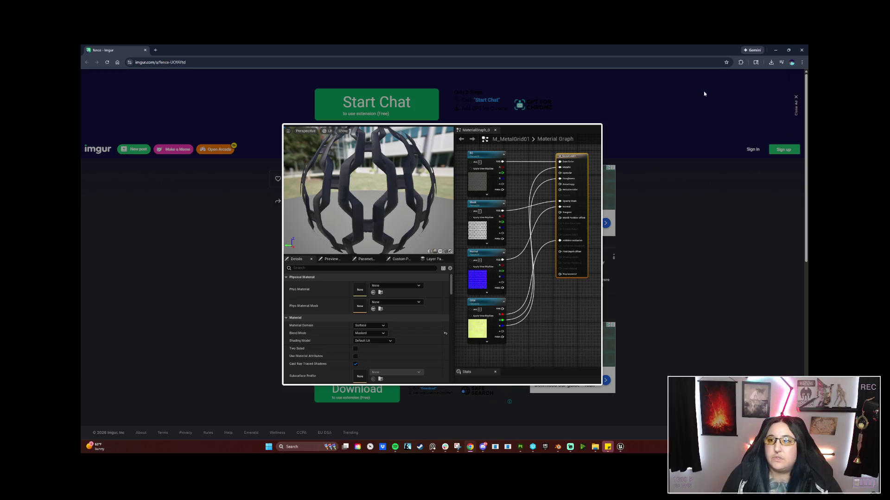
pyautogui.click(620, 450)
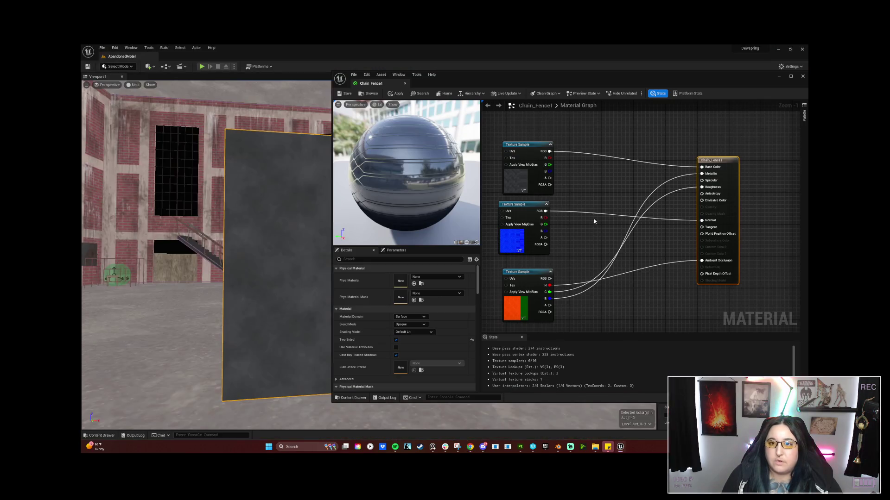
# Step: Add a ScalarParameter node named Param to the Chain_Fence1 graph
pyautogui.rightClick(588, 191)
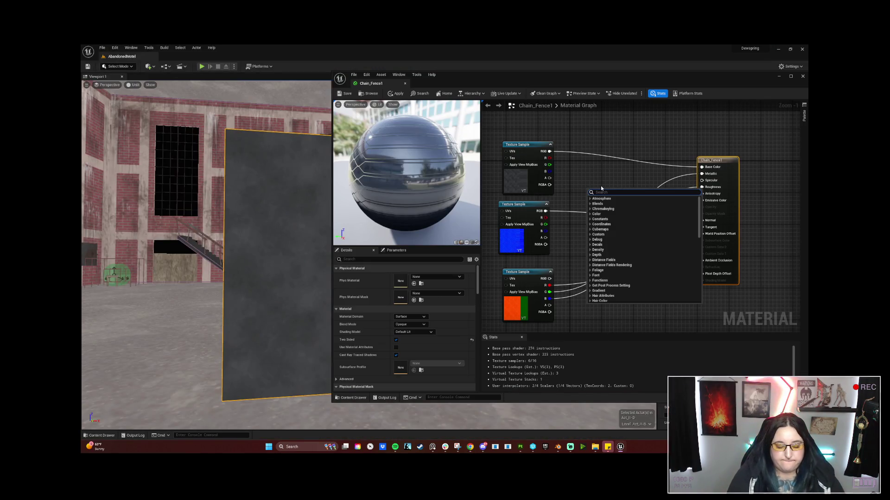
pyautogui.write('sca')
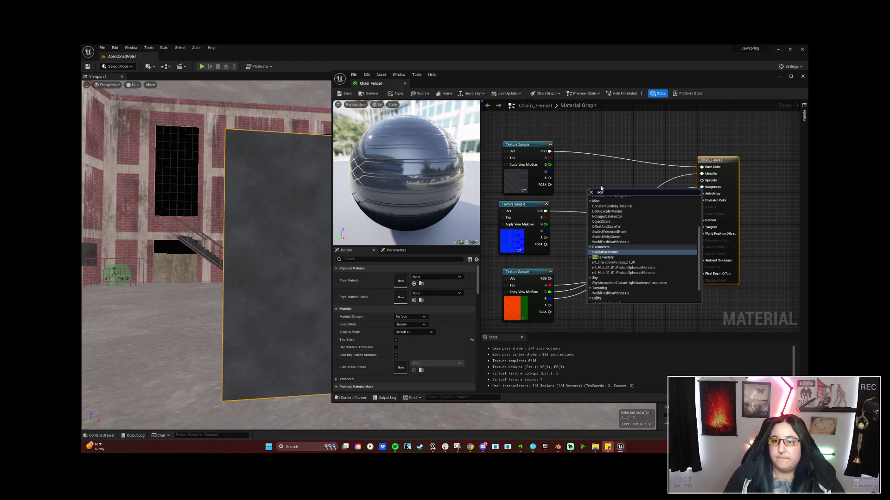
pyautogui.click(611, 252)
pyautogui.click(597, 192)
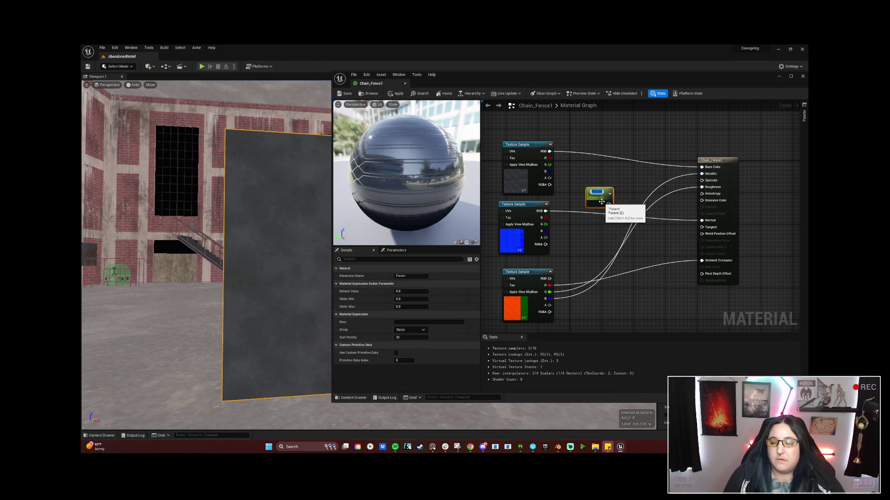
pyautogui.moveTo(597, 192); pyautogui.dragTo(581, 189)
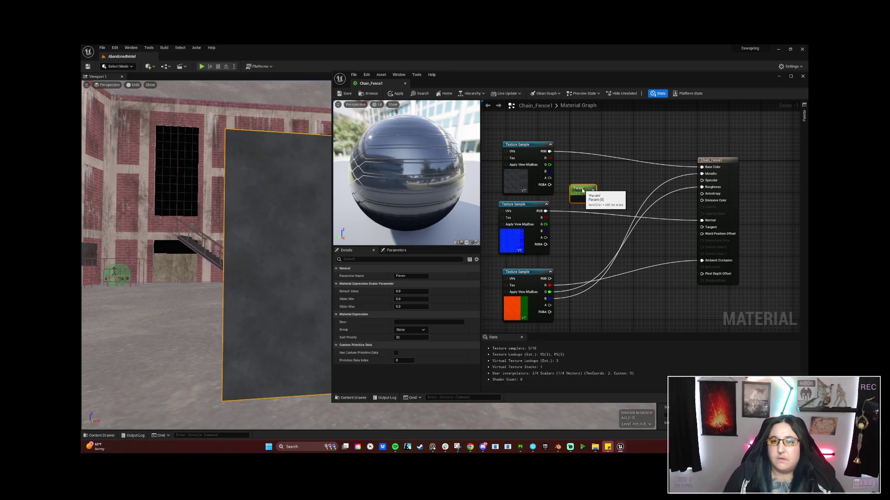
# Step: Set the blend mode to Masked, wire Param into Opacity Mask, and save
pyautogui.click(710, 162)
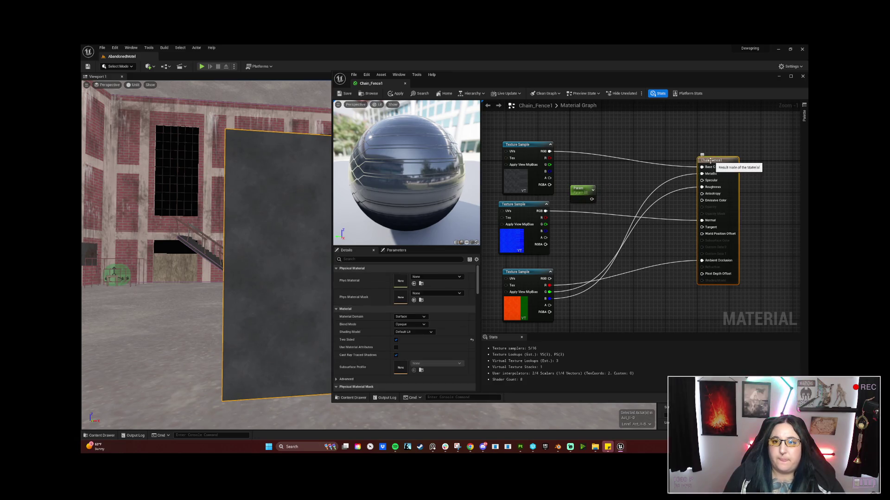
pyautogui.click(426, 324)
pyautogui.click(425, 335)
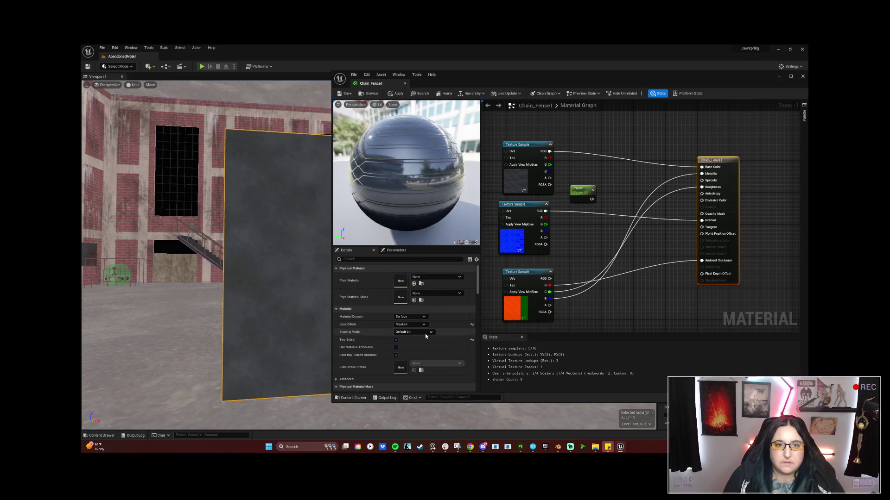
pyautogui.moveTo(592, 200); pyautogui.dragTo(701, 213)
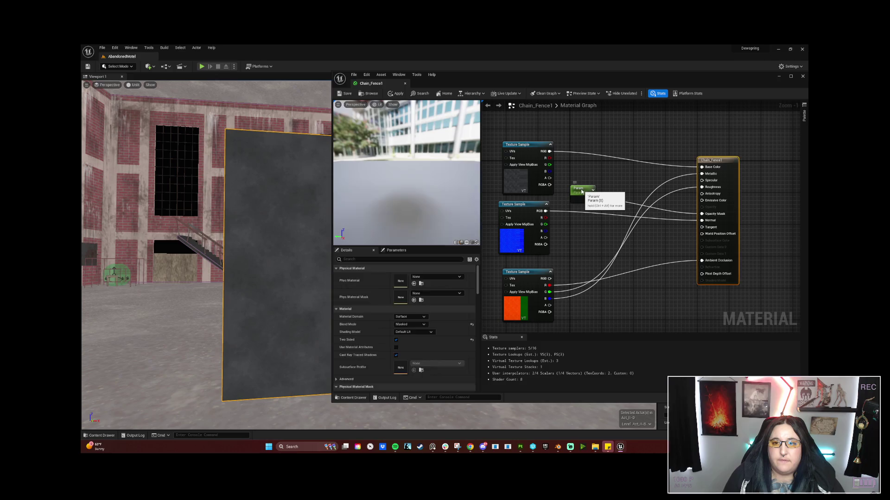
pyautogui.click(580, 190)
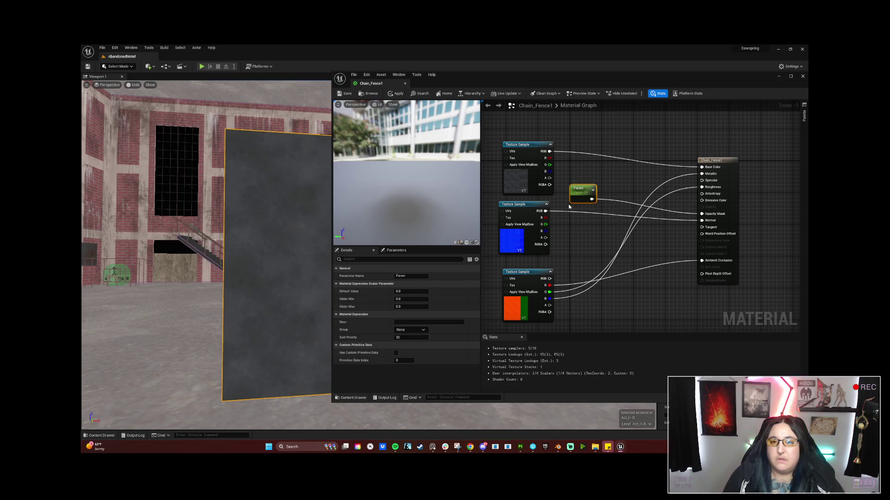
pyautogui.click(345, 95)
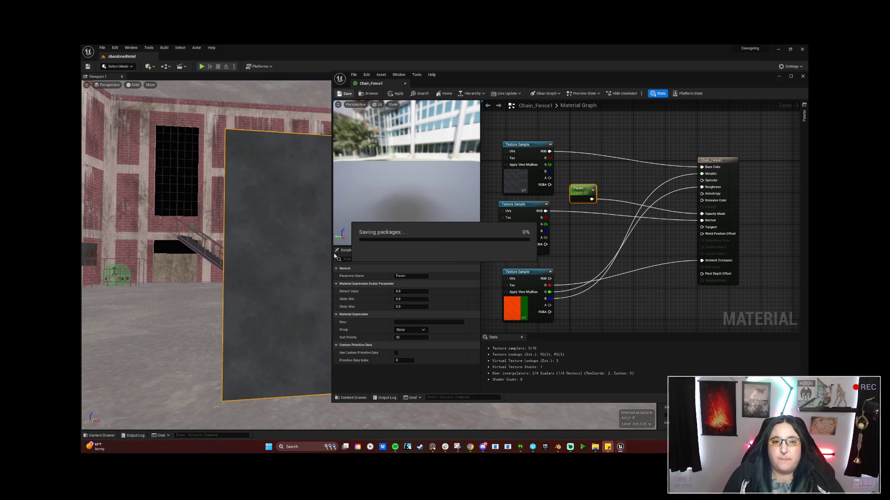
# Step: Confirm the Param node's name, then delete the Param node from the Chain_Fence1 graph
pyautogui.moveTo(242, 248)
pyautogui.mouseDown()
pyautogui.moveTo(262, 244)
pyautogui.moveTo(250, 245)
pyautogui.mouseUp()
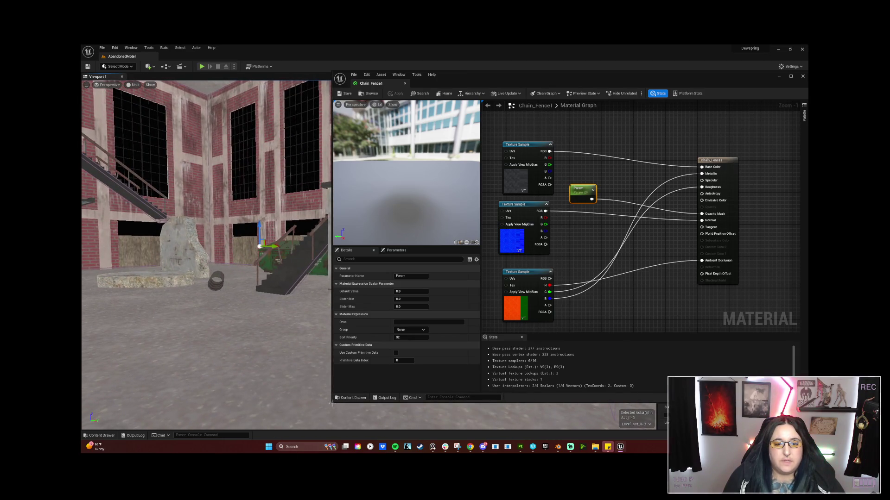
pyautogui.moveTo(332, 403); pyautogui.dragTo(437, 391)
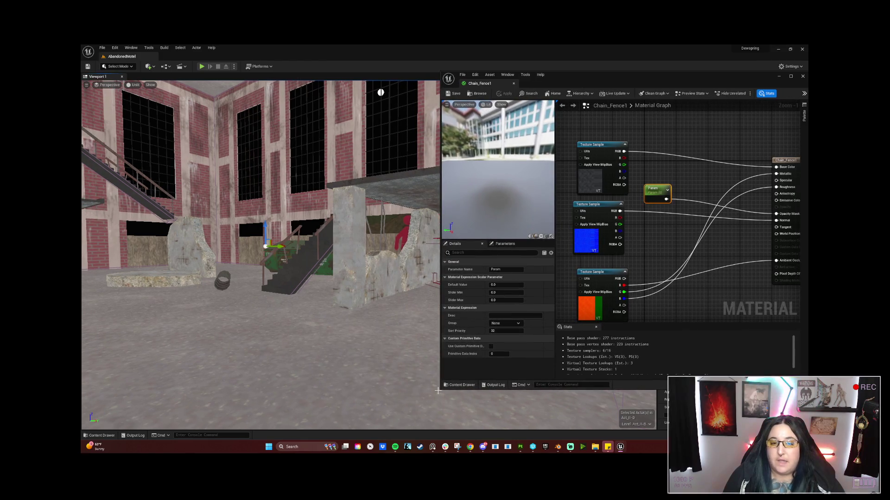
pyautogui.moveTo(439, 392); pyautogui.dragTo(351, 412)
pyautogui.doubleClick(593, 188)
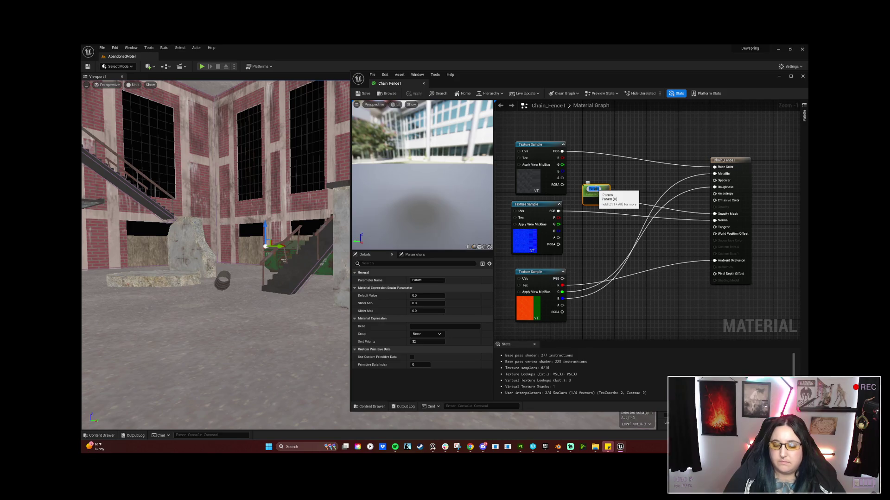
pyautogui.press('Return')
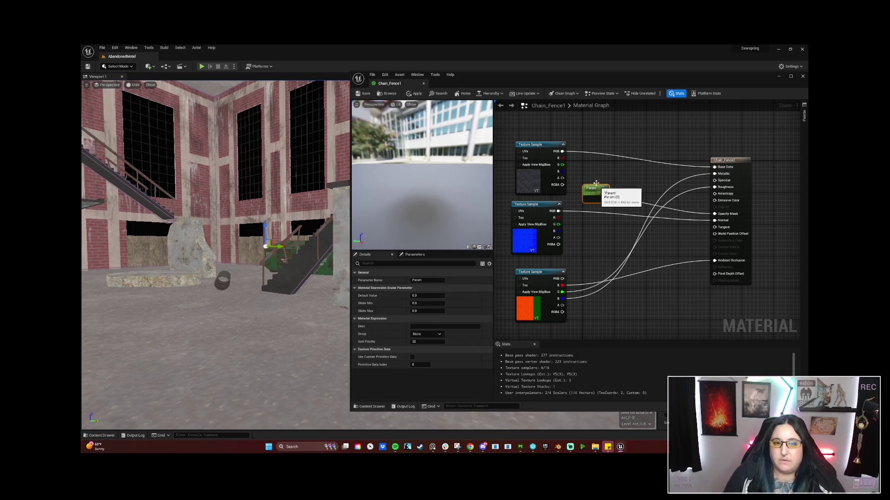
pyautogui.press('Delete')
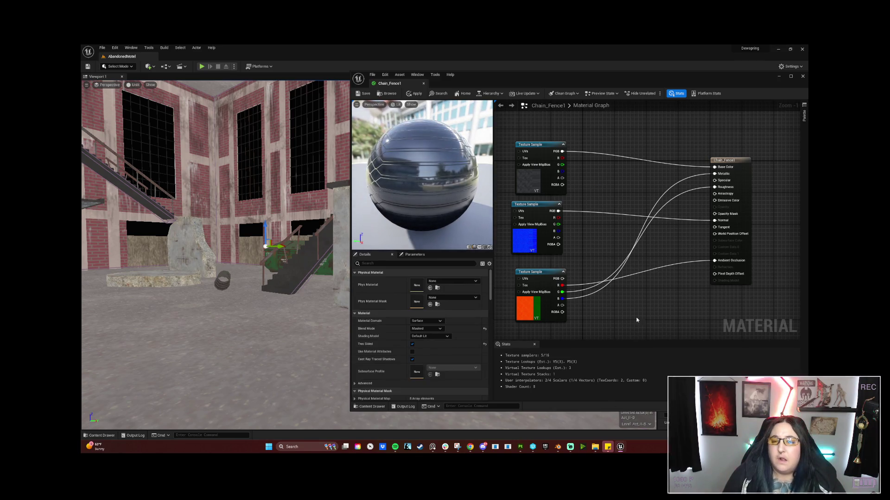
# Step: Add a ScalarParameter node to the graph, then delete it again
pyautogui.rightClick(599, 187)
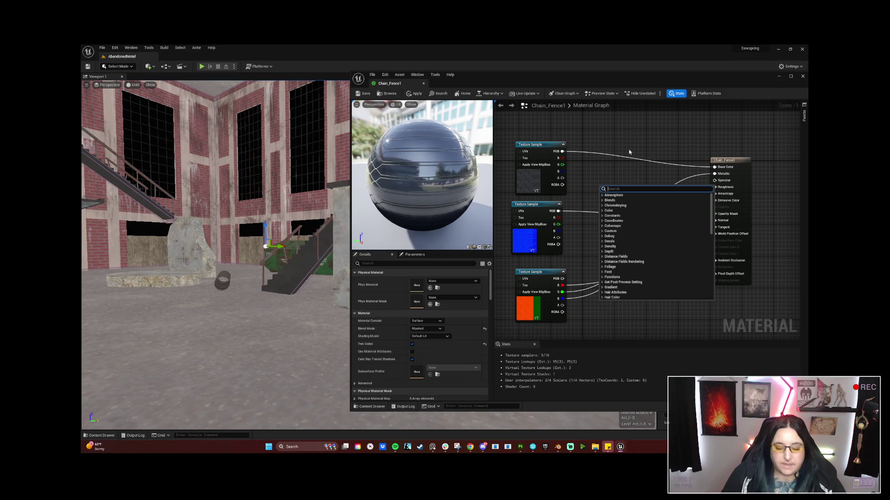
pyautogui.write('sca')
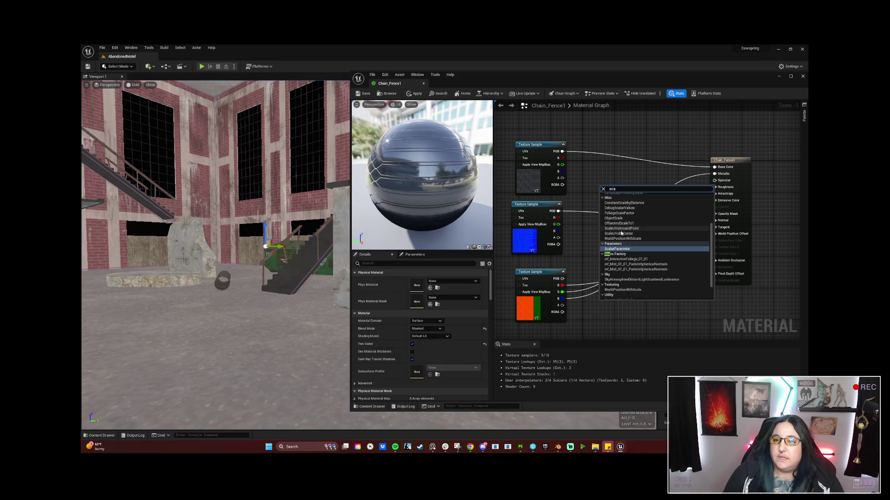
pyautogui.click(625, 249)
pyautogui.rightClick(632, 252)
pyautogui.press('Escape')
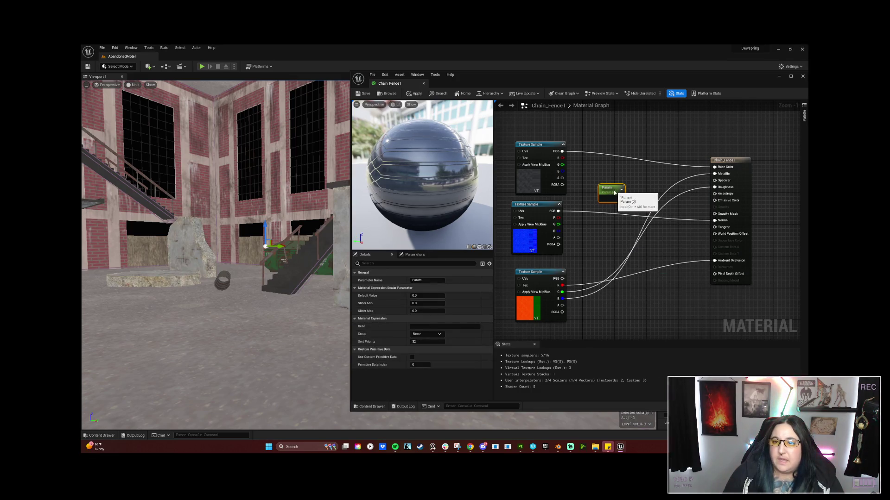
pyautogui.press('Delete')
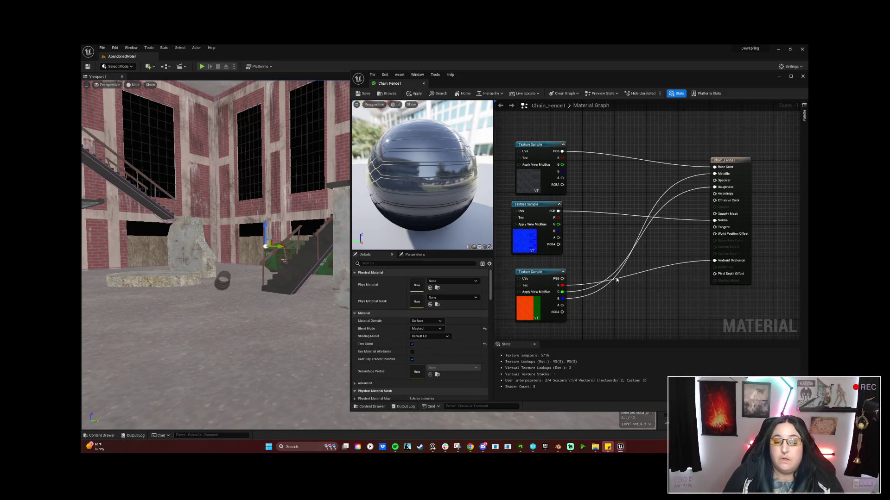
# Step: Set the Chain_Fence1 blend mode to Opaque and apply the material with Ctrl+S
pyautogui.click(439, 329)
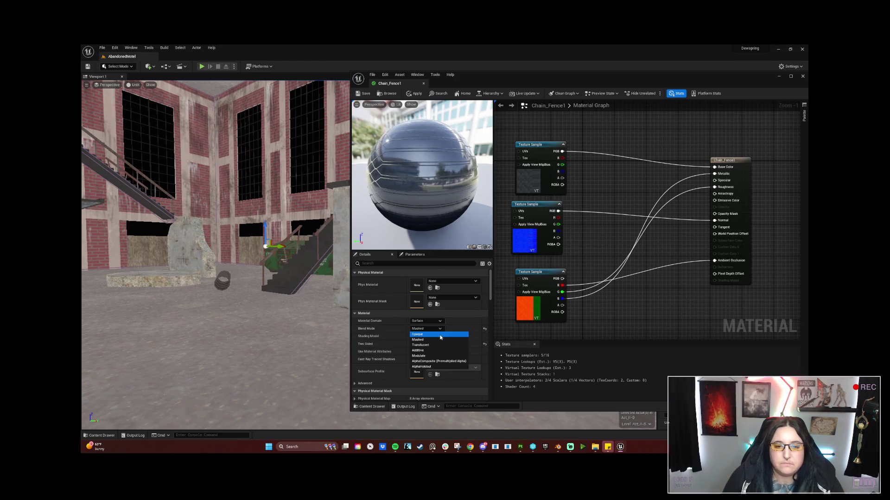
pyautogui.click(439, 334)
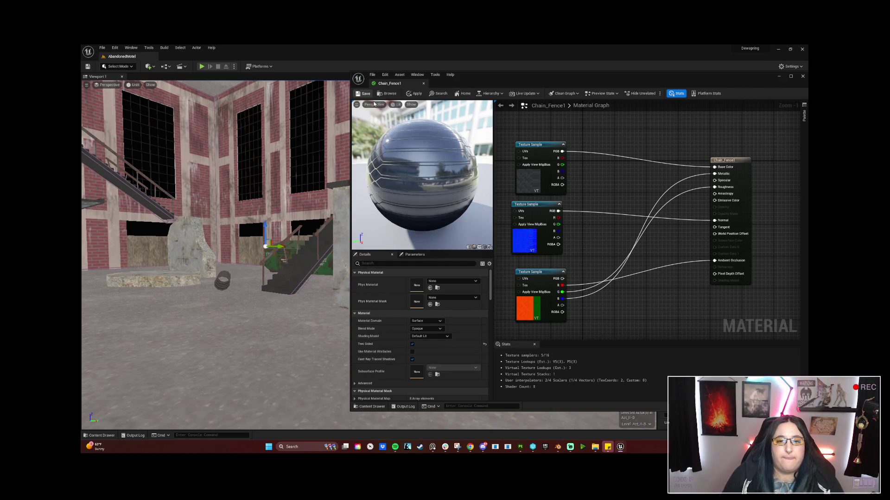
pyautogui.hotkey('ctrl', 's')
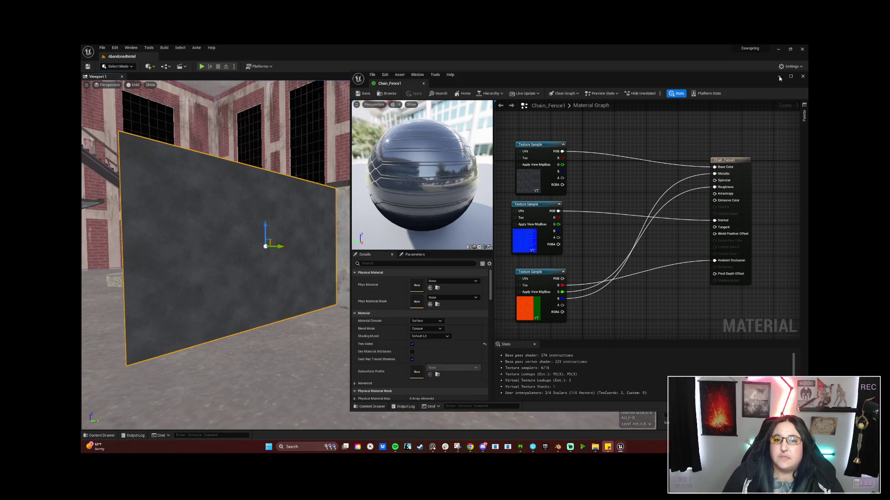
# Step: Drag Chain_Fence_Poles from the Content Browser into the level in front of the grey fence panel
pyautogui.click(779, 78)
pyautogui.moveTo(607, 447)
pyautogui.click(536, 414)
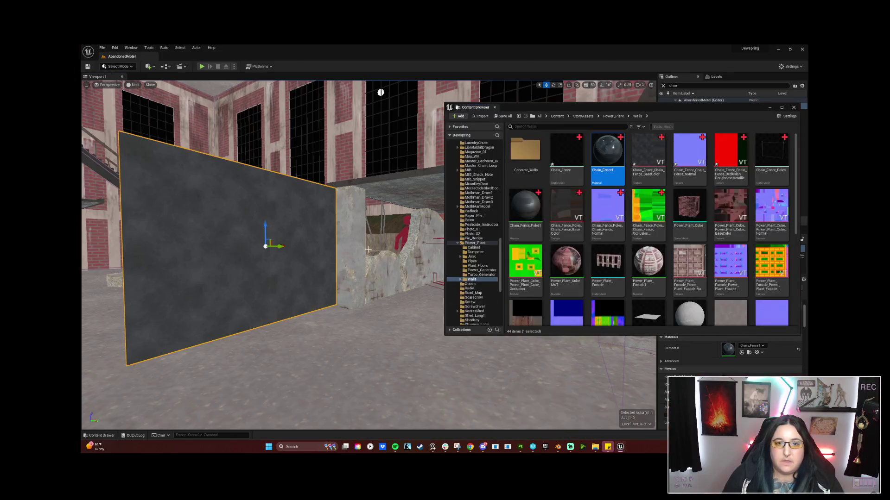
pyautogui.moveTo(772, 158)
pyautogui.mouseDown()
pyautogui.moveTo(391, 218)
pyautogui.moveTo(185, 293)
pyautogui.moveTo(222, 322)
pyautogui.mouseUp()
pyautogui.moveTo(276, 329); pyautogui.dragTo(276, 333)
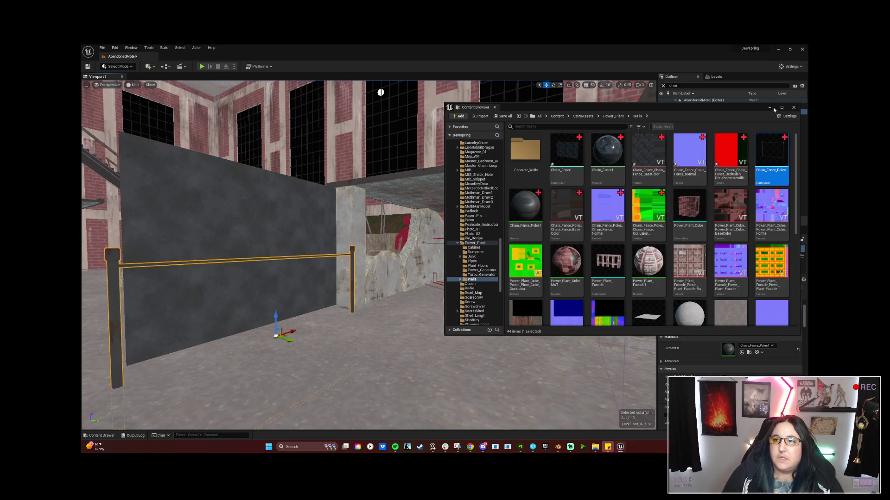
pyautogui.click(772, 108)
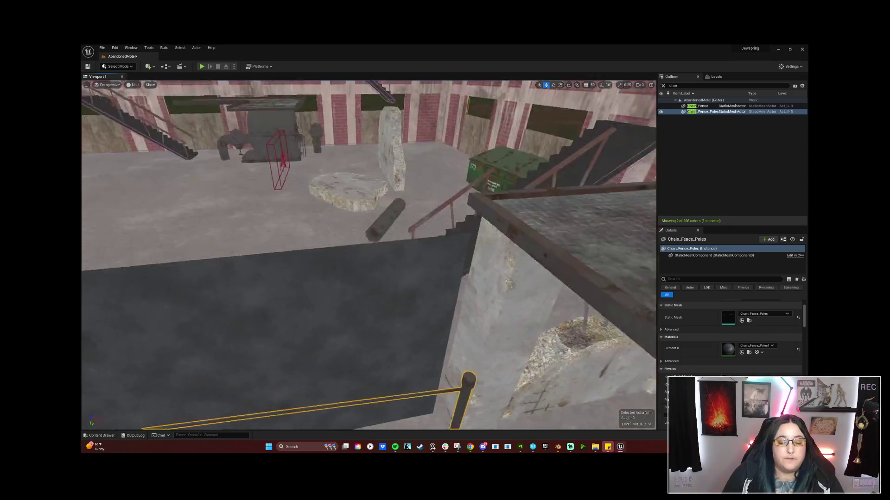
pyautogui.press('s')
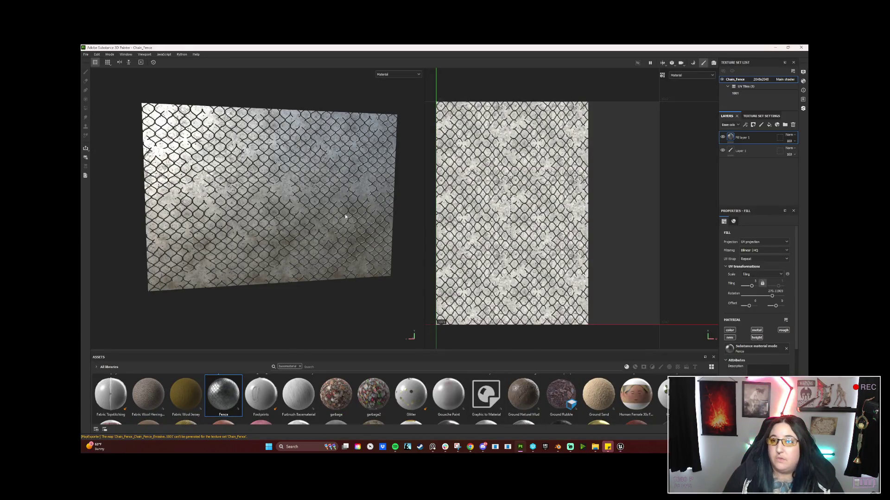
# Step: Undo twice and redo once to restore the Chain_Fence fill's denser tiling, then minimize Painter
pyautogui.hotkey('ctrl', 'z')
pyautogui.hotkey('ctrl', 'z')
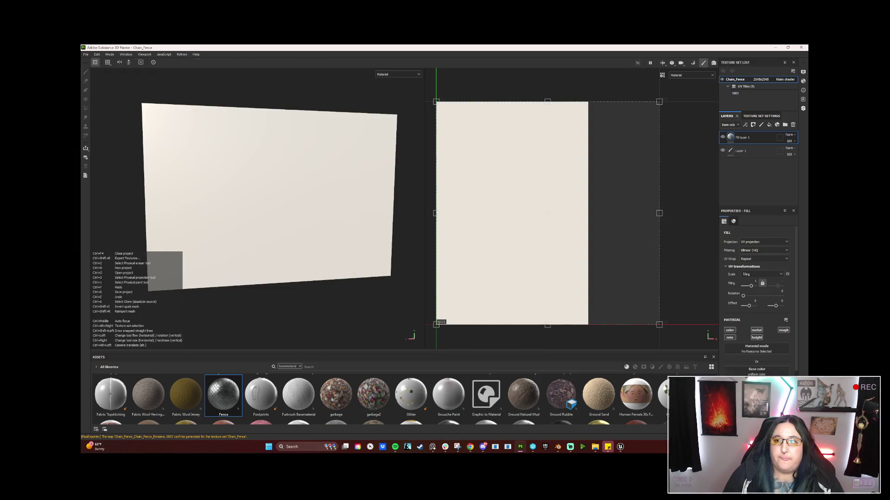
pyautogui.hotkey('ctrl', 'z')
pyautogui.hotkey('ctrl', 'y')
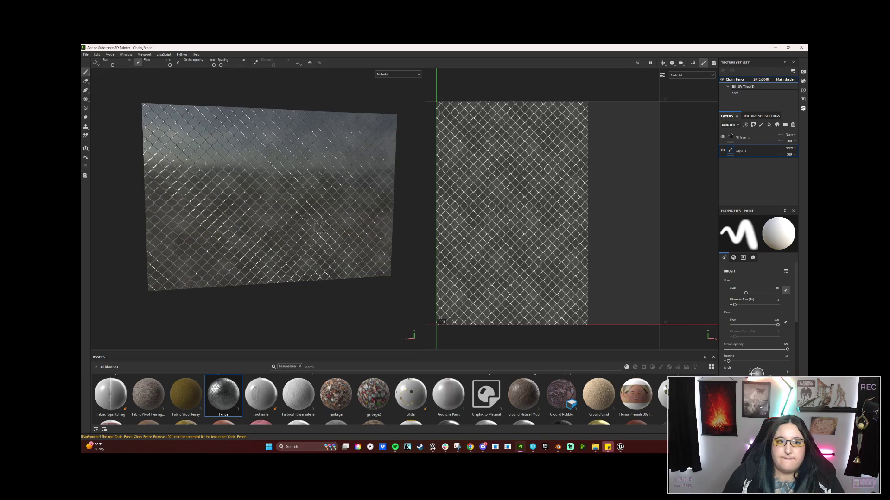
pyautogui.click(86, 55)
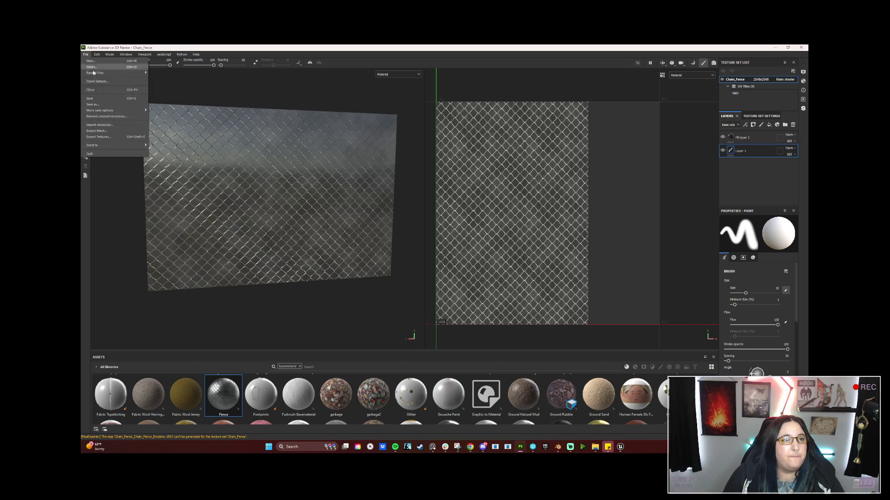
pyautogui.click(774, 47)
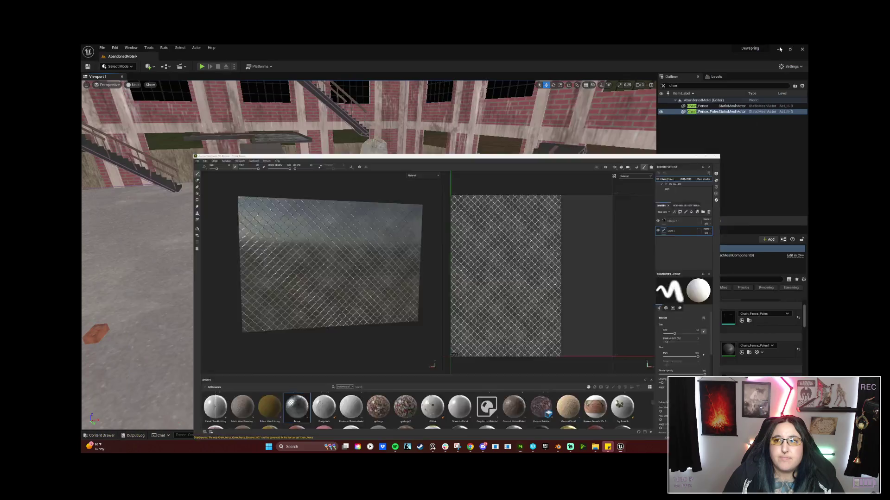
# Step: Close Substance Painter and move Chain_Fence_Poles up along Z to align with the panel's top edge
pyautogui.click(521, 448)
pyautogui.click(802, 48)
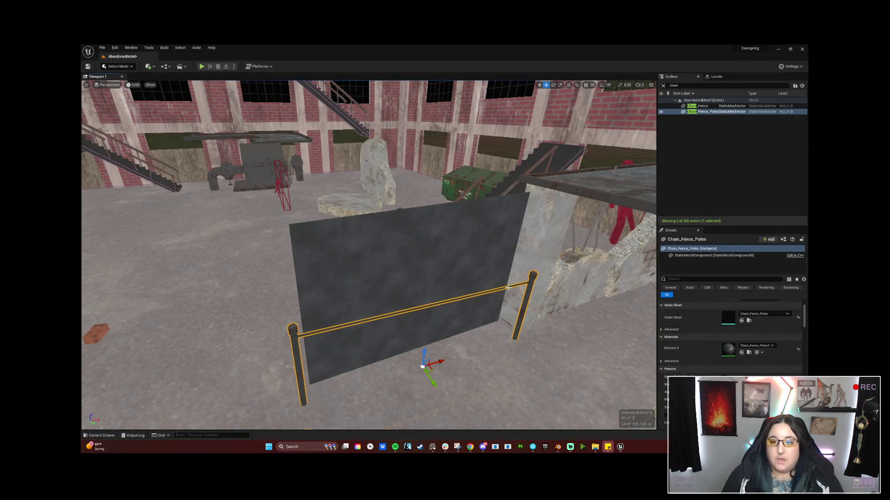
pyautogui.moveTo(371, 255)
pyautogui.mouseDown()
pyautogui.moveTo(324, 257)
pyautogui.moveTo(223, 310)
pyautogui.mouseUp()
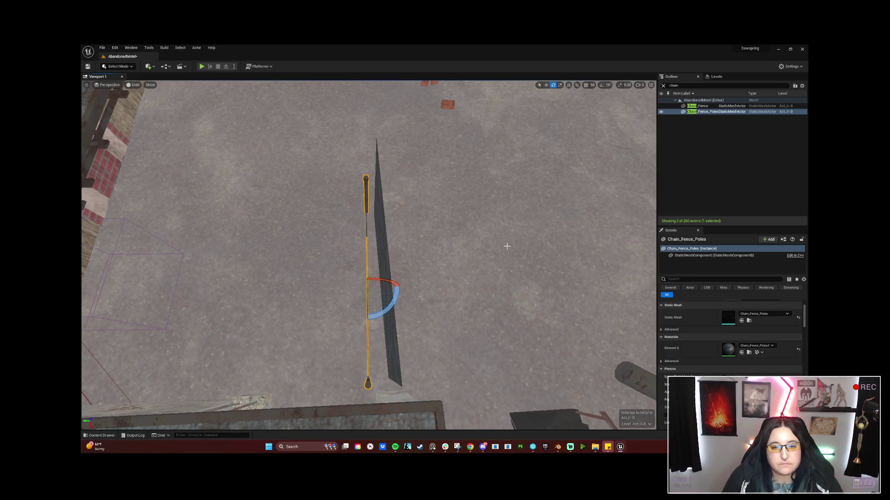
pyautogui.moveTo(403, 297); pyautogui.dragTo(396, 298)
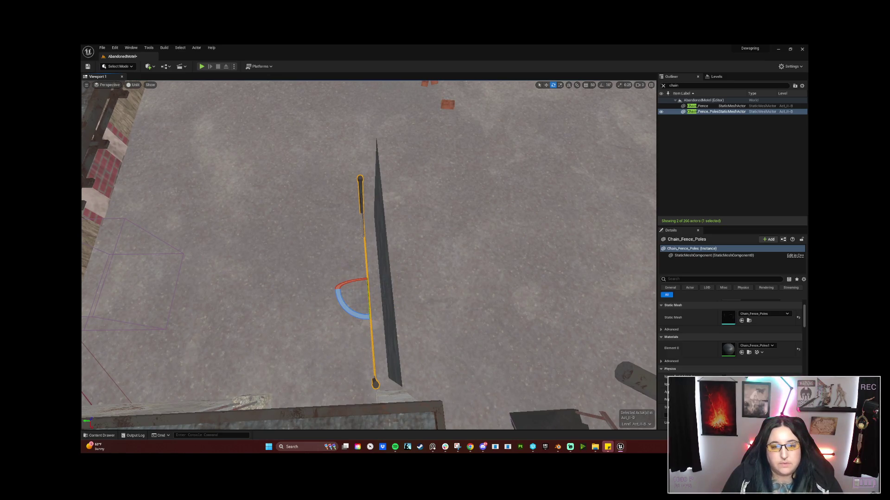
pyautogui.press('w')
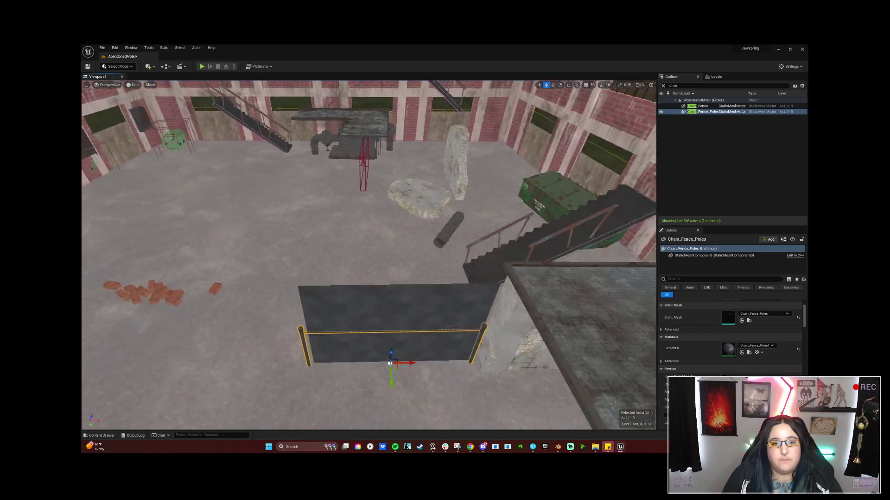
pyautogui.moveTo(431, 393)
pyautogui.mouseDown()
pyautogui.moveTo(432, 353)
pyautogui.moveTo(284, 295)
pyautogui.moveTo(260, 241)
pyautogui.moveTo(405, 385)
pyautogui.mouseUp()
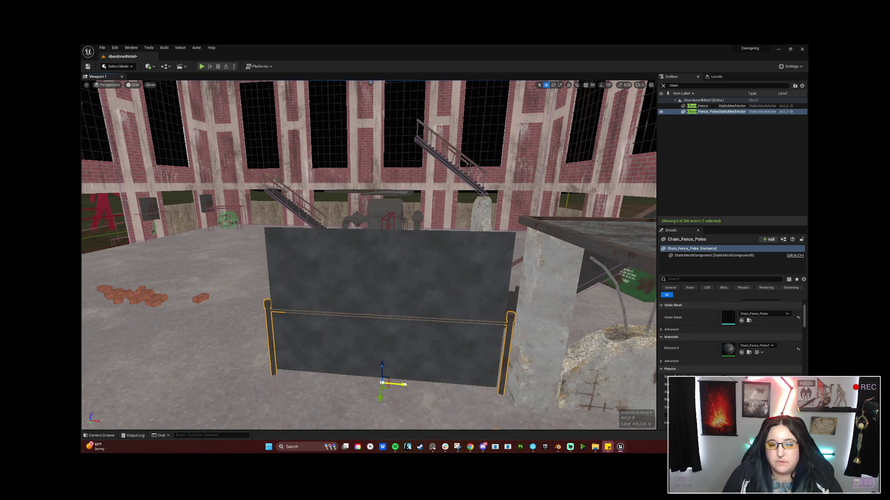
pyautogui.moveTo(423, 348)
pyautogui.mouseDown()
pyautogui.moveTo(417, 324)
pyautogui.moveTo(408, 342)
pyautogui.moveTo(389, 317)
pyautogui.mouseUp()
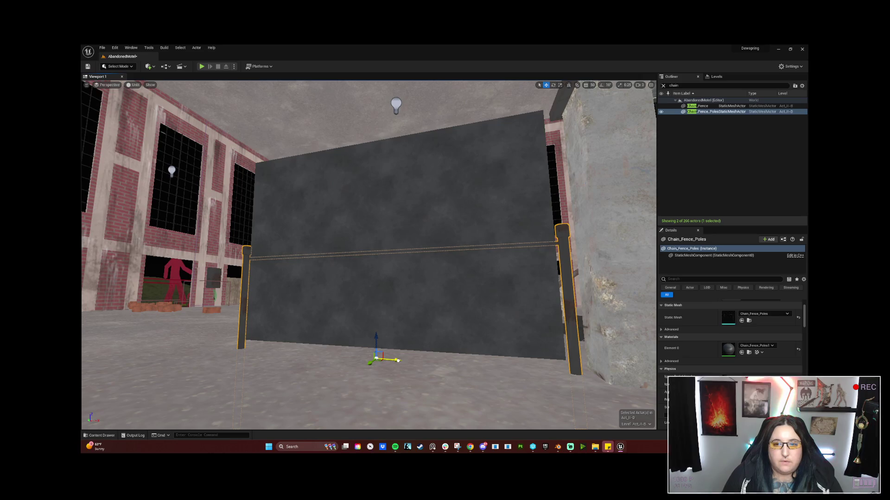
pyautogui.moveTo(377, 358)
pyautogui.mouseDown()
pyautogui.moveTo(395, 207)
pyautogui.moveTo(399, 214)
pyautogui.moveTo(398, 269)
pyautogui.moveTo(369, 241)
pyautogui.moveTo(368, 204)
pyautogui.mouseUp()
pyautogui.scroll(5, 368, 254)
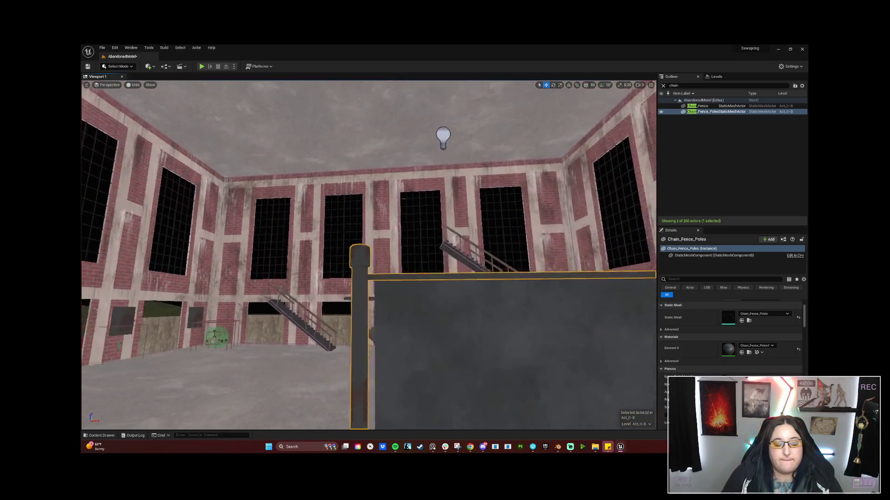
# Step: Select the Chain_Fence panel and focus the view on it
pyautogui.click(501, 341)
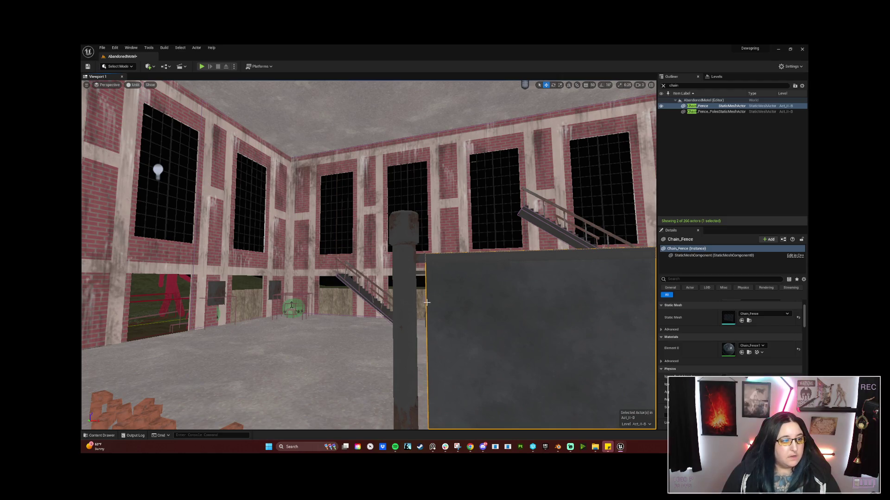
pyautogui.click(394, 305)
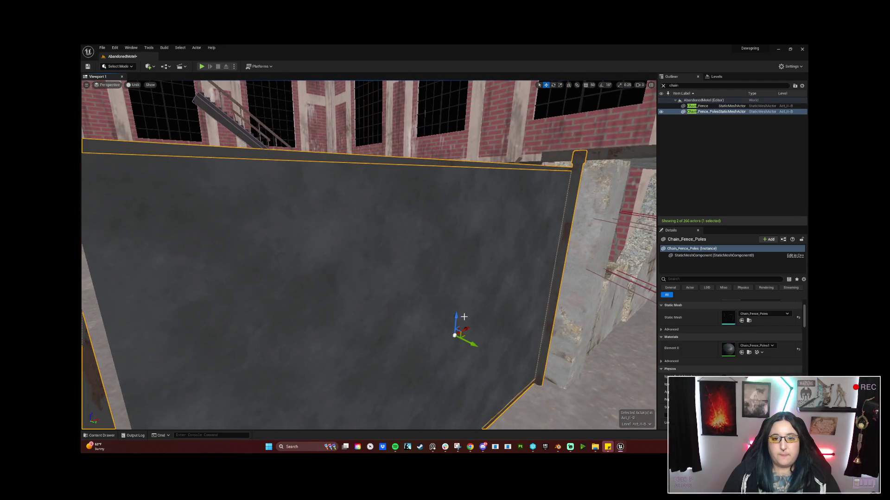
pyautogui.click(363, 280)
pyautogui.press('f')
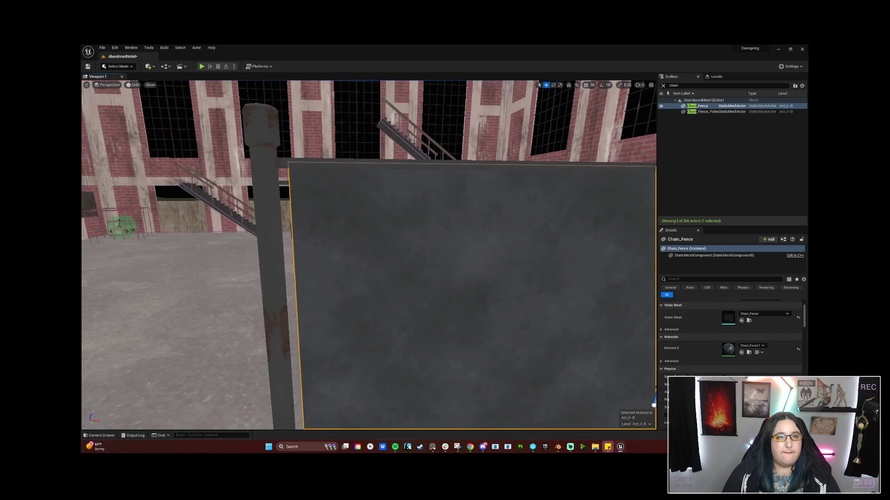
# Step: Orbit around the fence panel from several angles, then add Chain_Fence_Poles to the selection
pyautogui.moveTo(371, 255)
pyautogui.mouseDown()
pyautogui.moveTo(273, 257)
pyautogui.moveTo(278, 315)
pyautogui.moveTo(287, 320)
pyautogui.moveTo(301, 297)
pyautogui.moveTo(361, 297)
pyautogui.moveTo(371, 269)
pyautogui.moveTo(426, 286)
pyautogui.mouseUp()
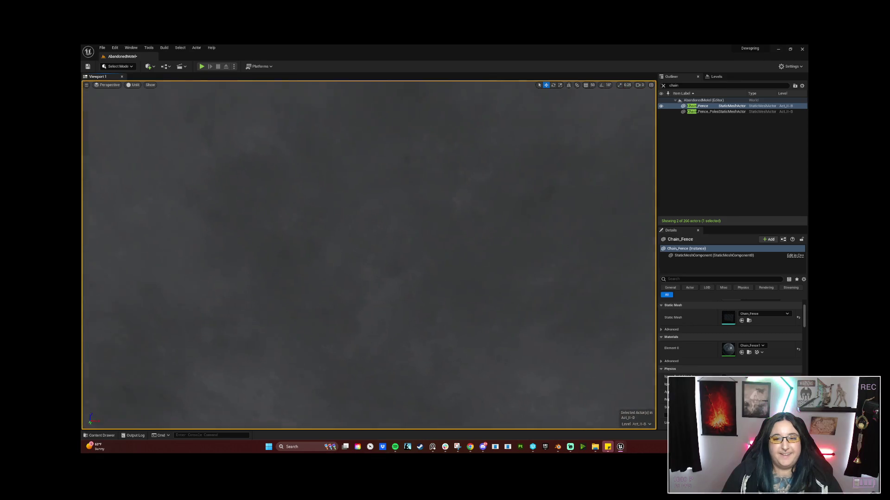
pyautogui.moveTo(426, 285); pyautogui.dragTo(408, 283)
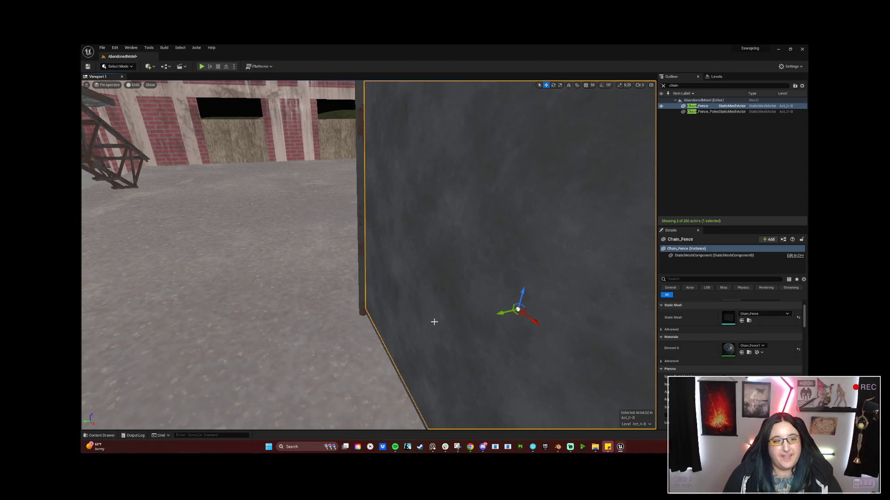
pyautogui.moveTo(483, 273)
pyautogui.mouseDown()
pyautogui.moveTo(501, 278)
pyautogui.moveTo(505, 296)
pyautogui.moveTo(519, 301)
pyautogui.moveTo(509, 306)
pyautogui.moveTo(583, 301)
pyautogui.moveTo(269, 301)
pyautogui.moveTo(285, 302)
pyautogui.moveTo(283, 315)
pyautogui.mouseUp()
pyautogui.moveTo(387, 287); pyautogui.dragTo(387, 306)
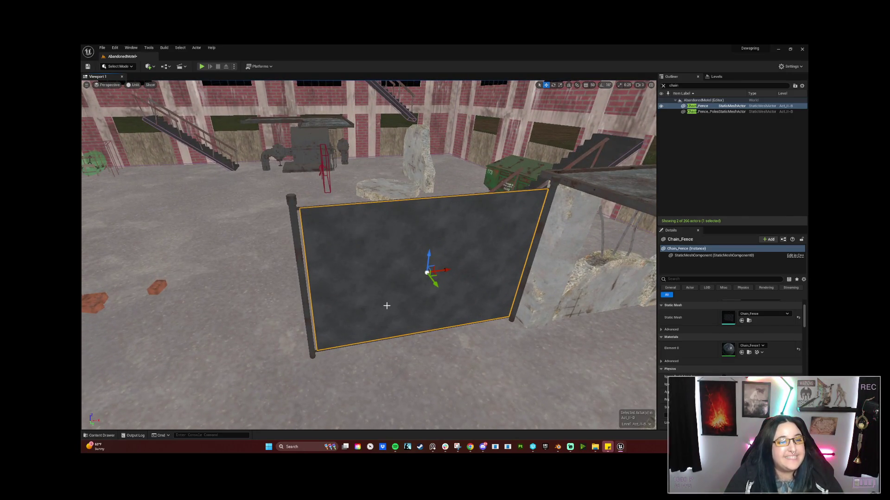
pyautogui.moveTo(450, 268)
pyautogui.mouseDown()
pyautogui.moveTo(389, 274)
pyautogui.moveTo(445, 306)
pyautogui.mouseUp()
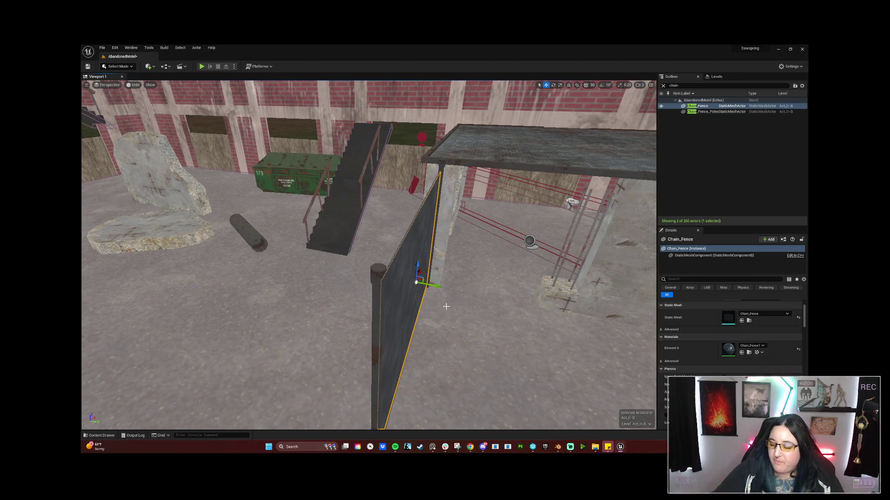
pyautogui.moveTo(446, 306)
pyautogui.mouseDown()
pyautogui.moveTo(417, 301)
pyautogui.moveTo(445, 287)
pyautogui.moveTo(398, 301)
pyautogui.mouseUp()
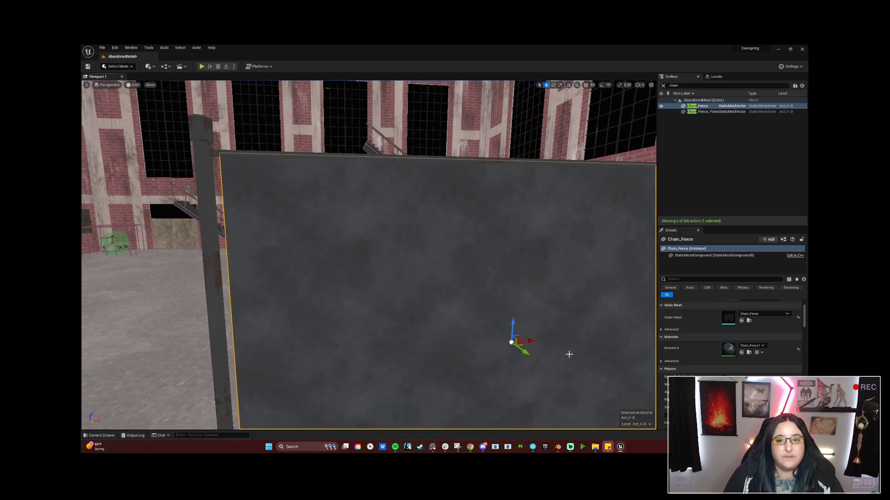
pyautogui.moveTo(513, 323)
pyautogui.mouseDown()
pyautogui.moveTo(394, 324)
pyautogui.moveTo(380, 292)
pyautogui.moveTo(371, 297)
pyautogui.mouseUp()
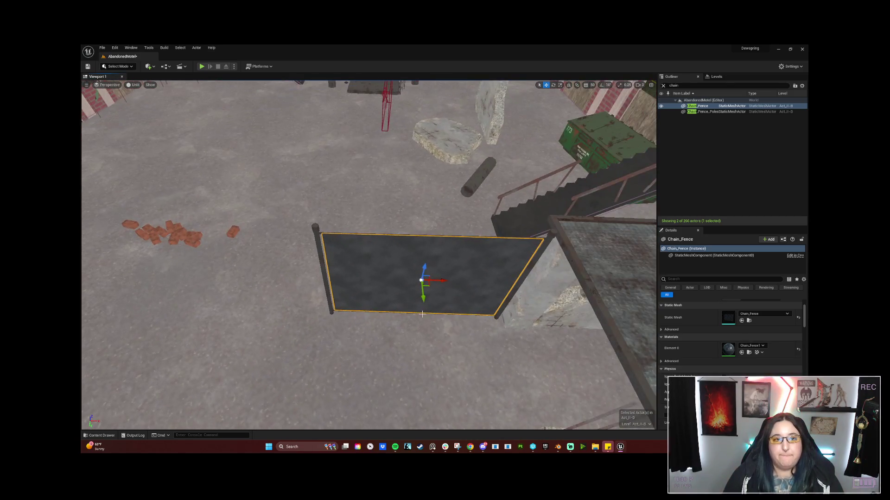
pyautogui.keyDown('ctrl'); pyautogui.click(315, 227); pyautogui.keyUp('ctrl')
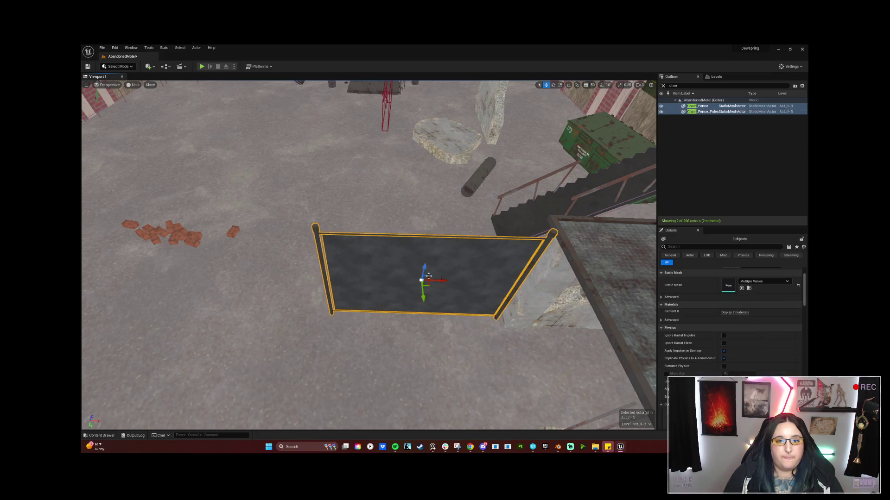
# Step: Frame the fence and poles, then Alt-drag along X to duplicate them to the left
pyautogui.moveTo(440, 281)
pyautogui.mouseDown()
pyautogui.moveTo(393, 281)
pyautogui.moveTo(489, 280)
pyautogui.mouseUp()
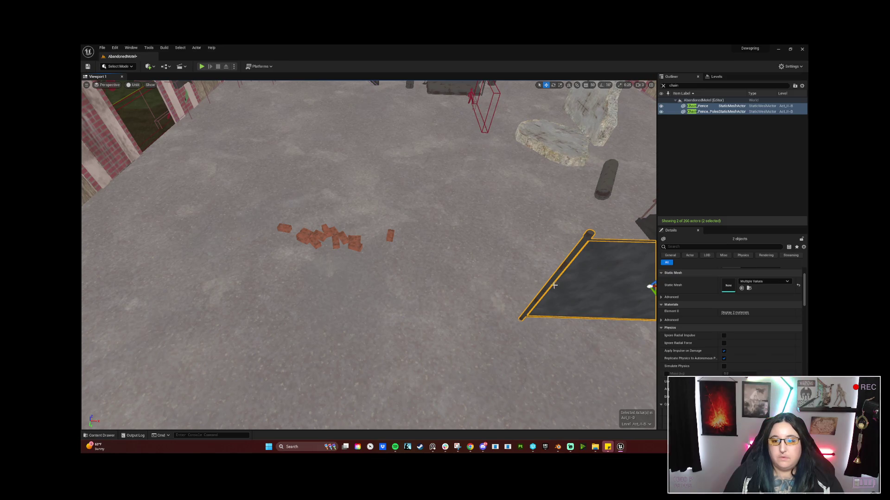
pyautogui.press('f')
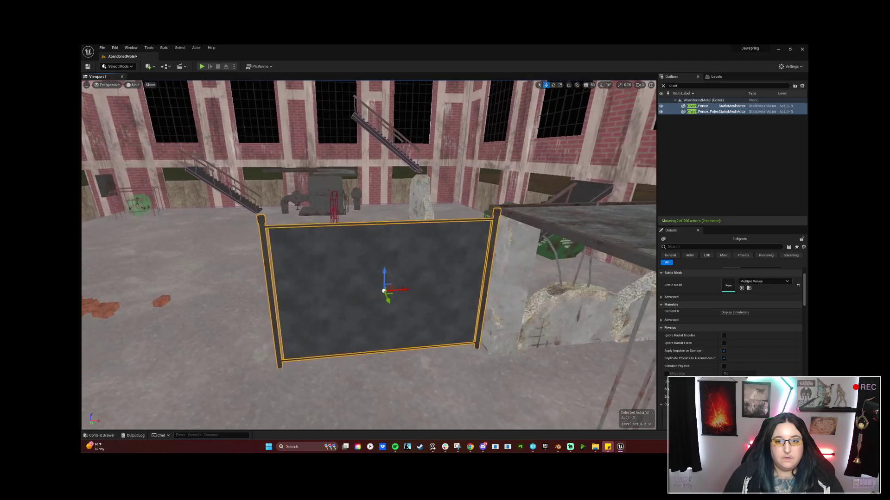
pyautogui.keyDown('alt'); pyautogui.moveTo(410, 287); pyautogui.dragTo(161, 300); pyautogui.keyUp('alt')
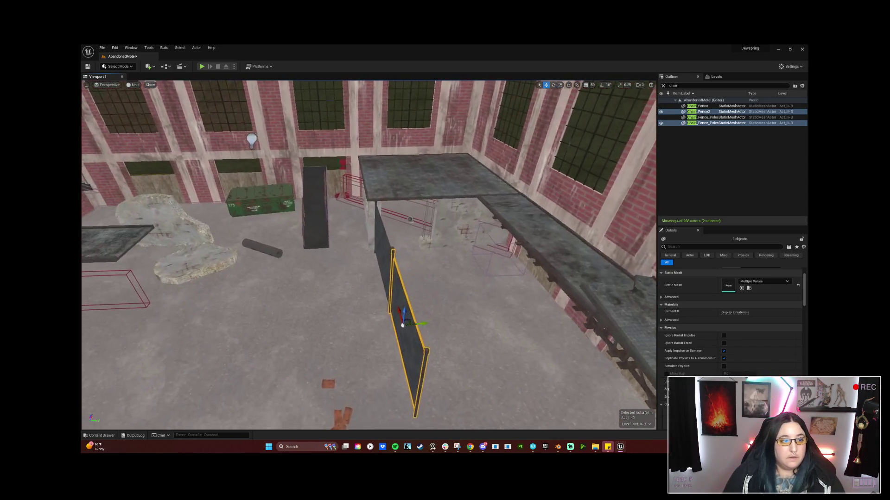
# Step: Orbit around the level to check the Chain_Fence2 copy's placement along the wall
pyautogui.keyDown('alt'); pyautogui.moveTo(431, 324); pyautogui.dragTo(525, 306); pyautogui.keyUp('alt')
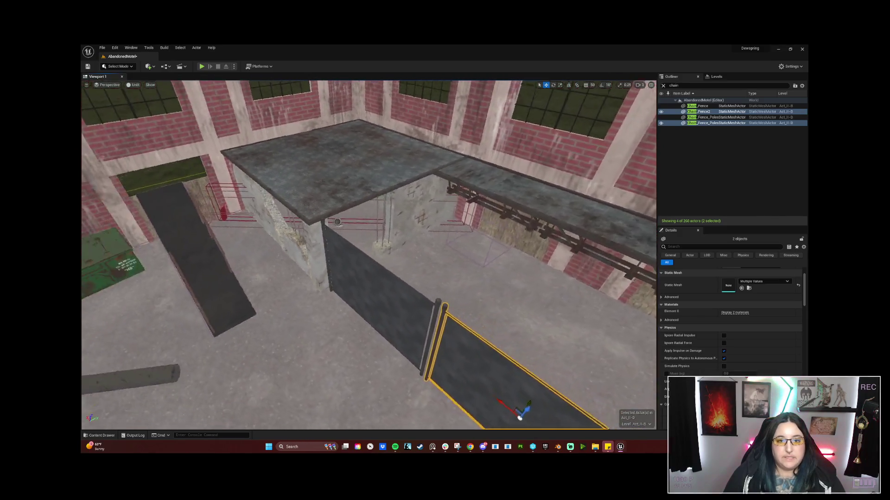
pyautogui.moveTo(441, 208); pyautogui.dragTo(476, 107)
pyautogui.moveTo(368, 255)
pyautogui.mouseDown()
pyautogui.moveTo(369, 232)
pyautogui.moveTo(408, 255)
pyautogui.moveTo(482, 255)
pyautogui.mouseUp()
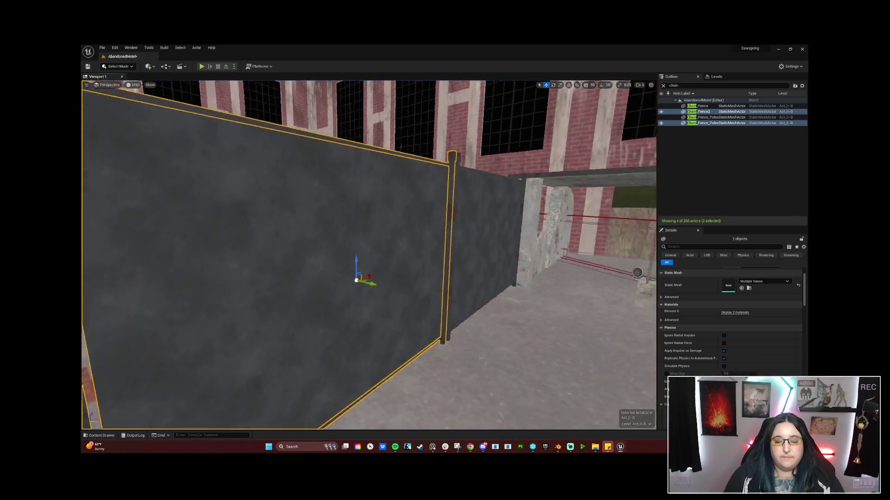
pyautogui.scroll(-5, 368, 254)
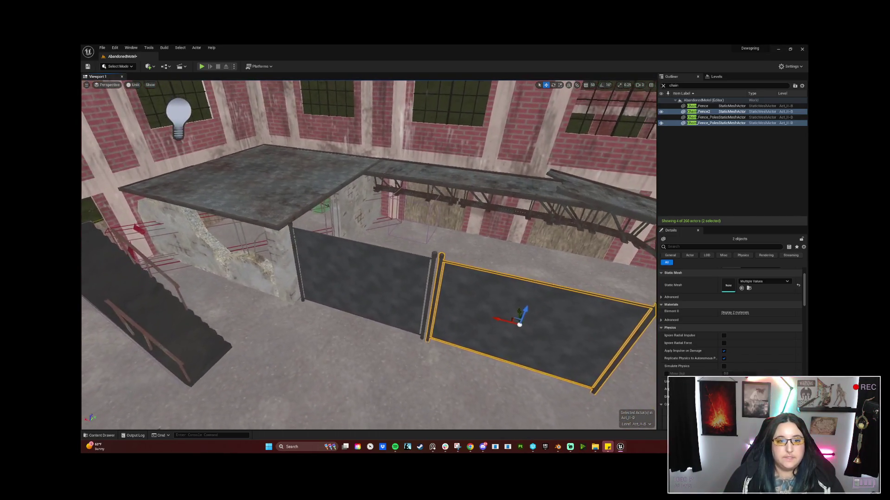
pyautogui.moveTo(369, 255); pyautogui.dragTo(345, 250)
pyautogui.moveTo(403, 308); pyautogui.dragTo(431, 307)
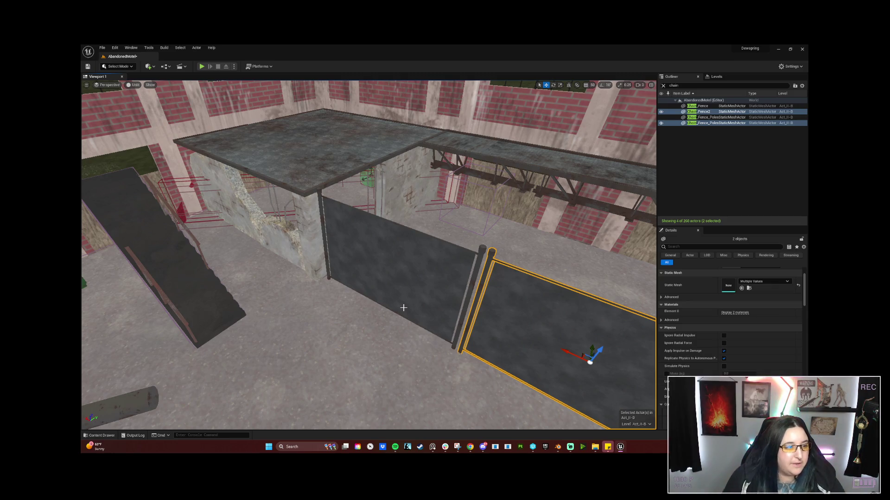
pyautogui.moveTo(419, 289)
pyautogui.mouseDown()
pyautogui.moveTo(603, 293)
pyautogui.moveTo(565, 241)
pyautogui.moveTo(435, 293)
pyautogui.mouseUp()
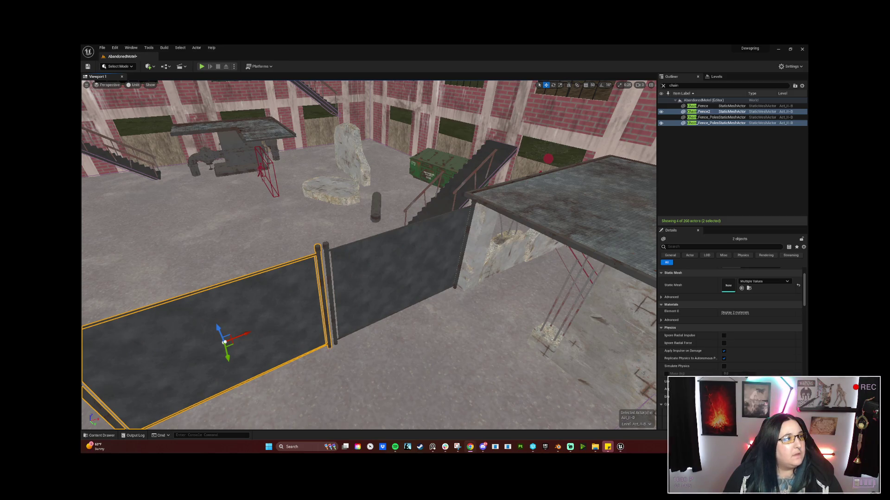
pyautogui.moveTo(318, 284)
pyautogui.mouseDown()
pyautogui.moveTo(343, 260)
pyautogui.moveTo(378, 253)
pyautogui.moveTo(274, 284)
pyautogui.mouseUp()
# Step: Group the fence copy and the original fence, each with its own poles
pyautogui.rightClick(274, 284)
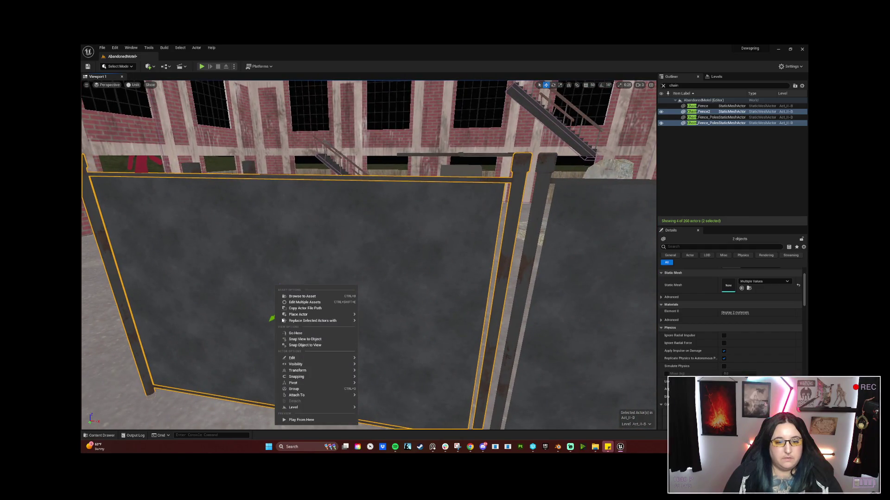
pyautogui.click(347, 390)
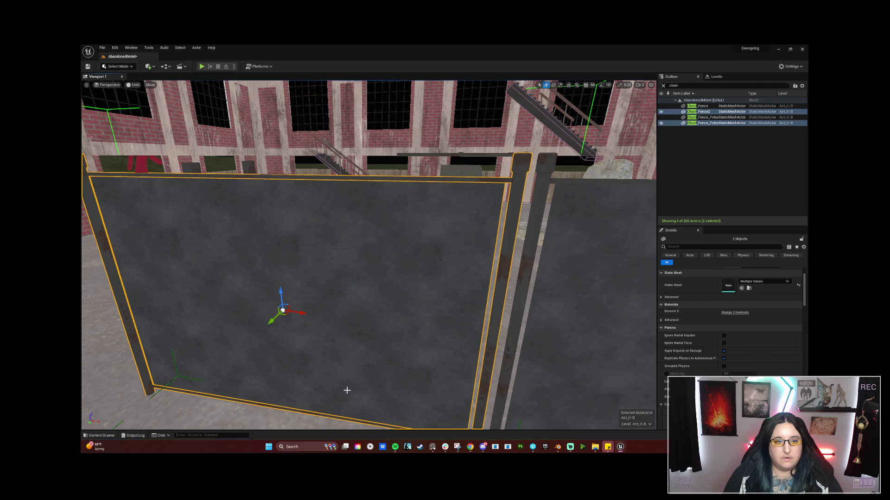
pyautogui.click(537, 208)
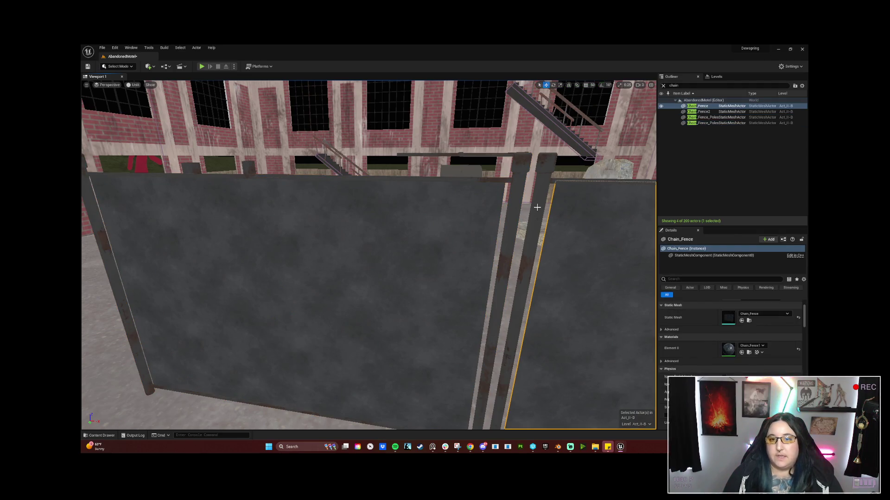
pyautogui.rightClick(569, 232)
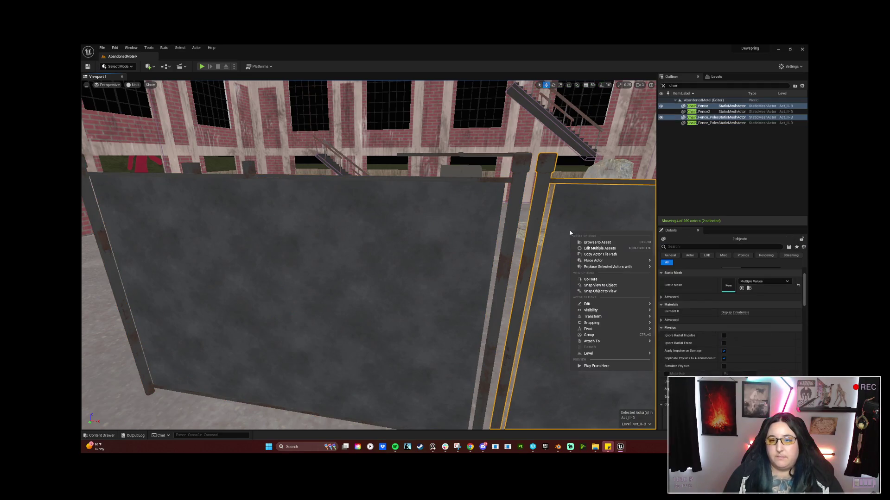
pyautogui.click(605, 335)
# Step: Deselect the fence group, open and minimize the Adobe Materials folder, and open the Content Browser
pyautogui.moveTo(289, 270); pyautogui.dragTo(306, 178)
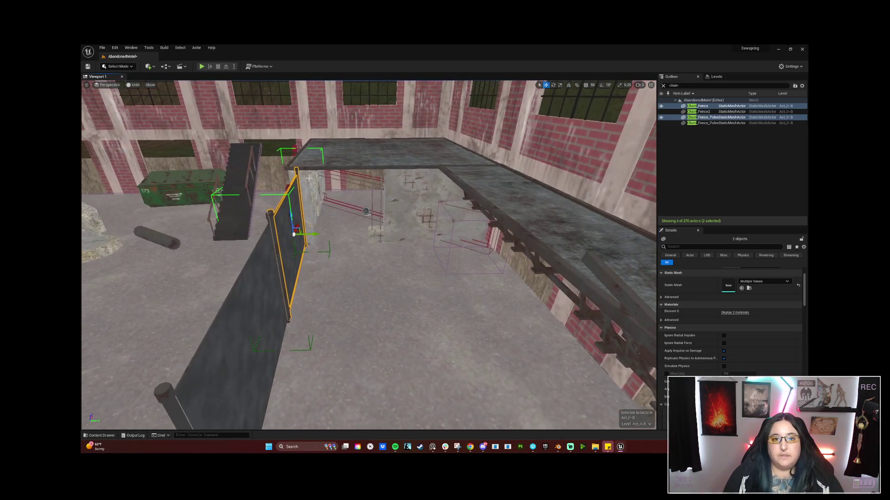
pyautogui.click(422, 201)
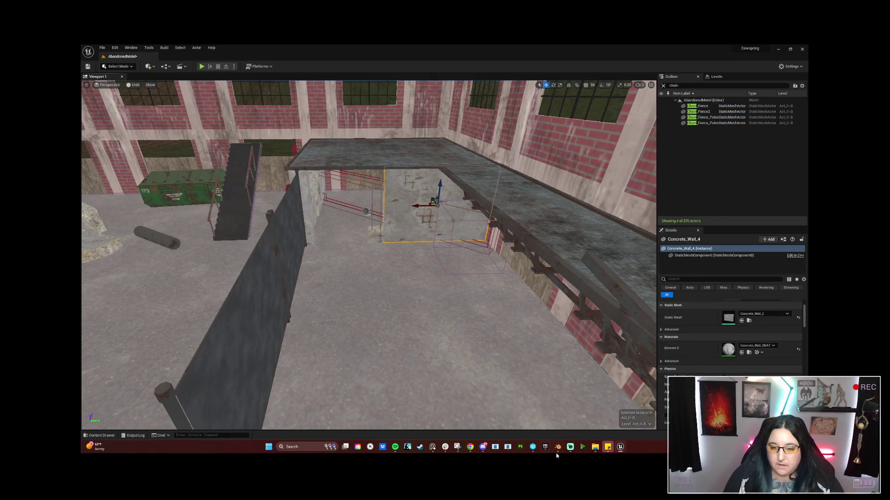
pyautogui.moveTo(595, 451)
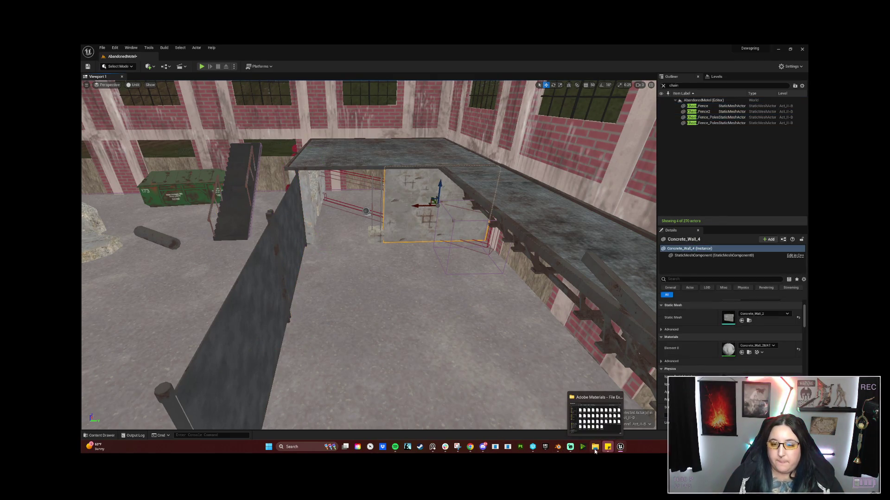
pyautogui.click(595, 414)
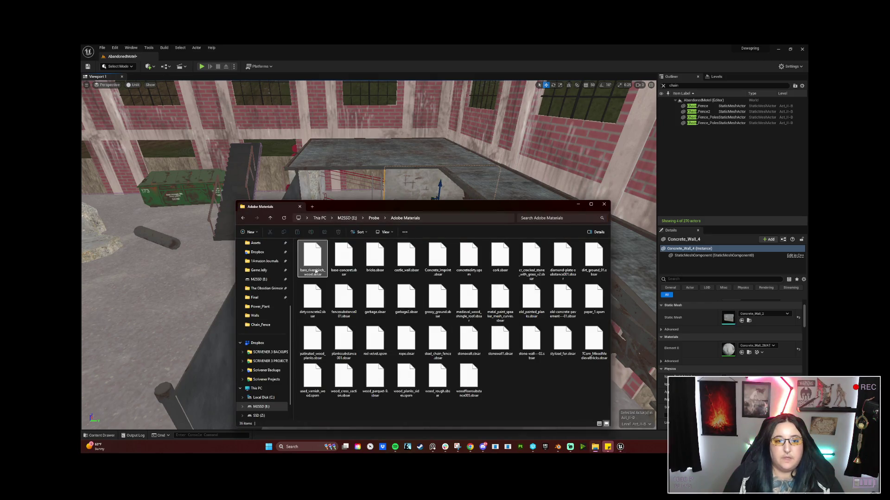
pyautogui.click(577, 204)
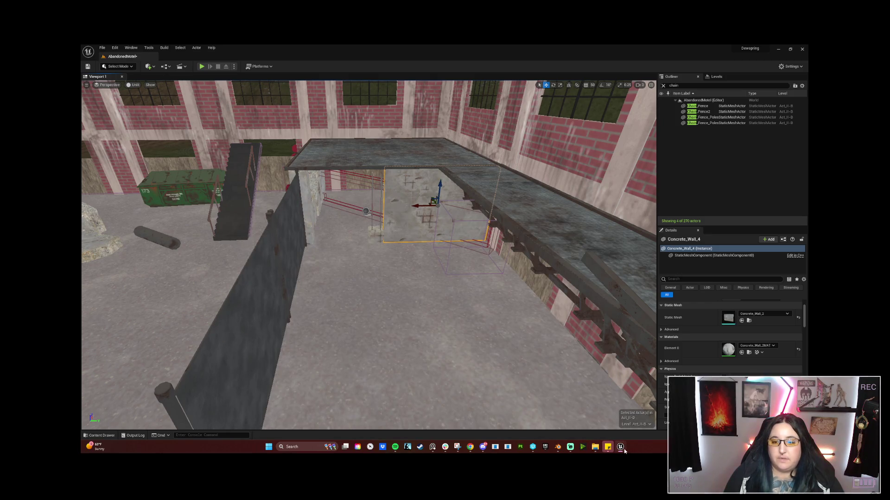
pyautogui.moveTo(621, 448)
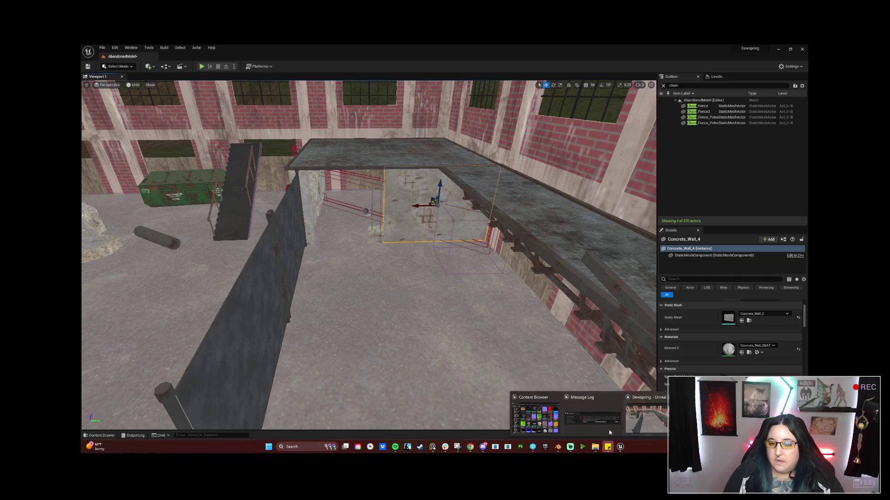
pyautogui.click(535, 417)
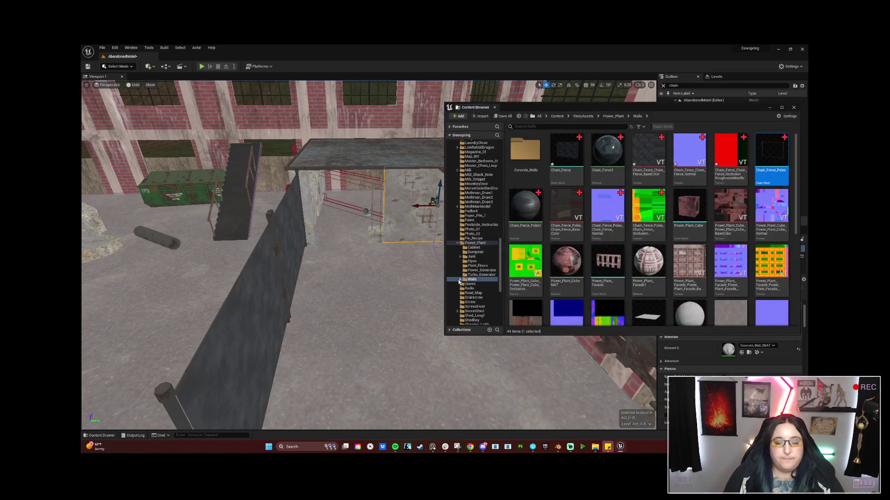
pyautogui.click(490, 271)
pyautogui.click(523, 158)
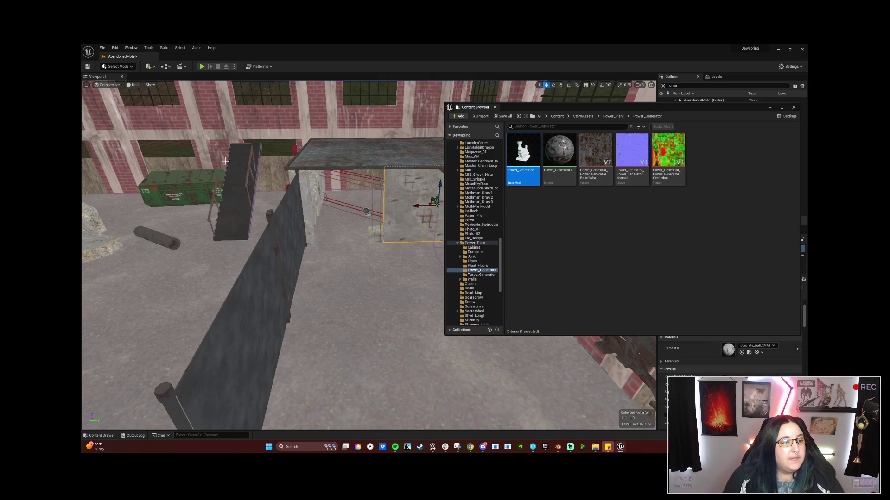
pyautogui.click(770, 109)
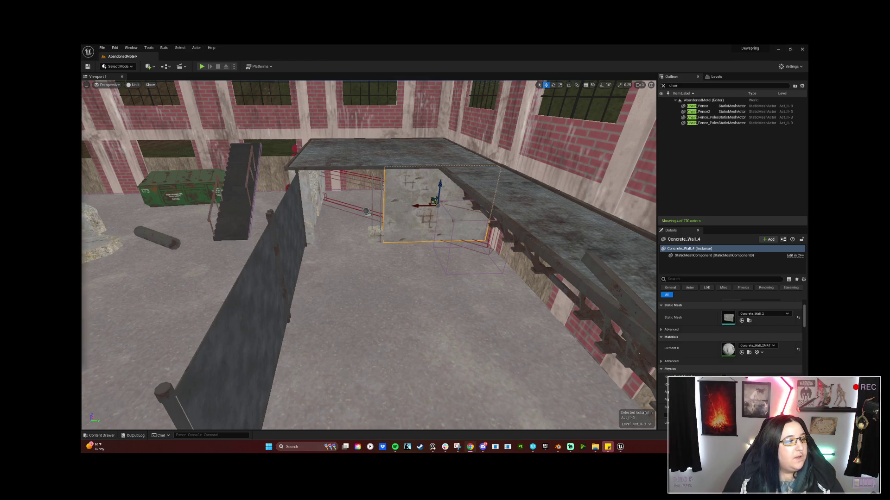
# Step: View Screenshot_50.jpg full-screen in Chrome, then restore the window and close it
pyautogui.click(470, 446)
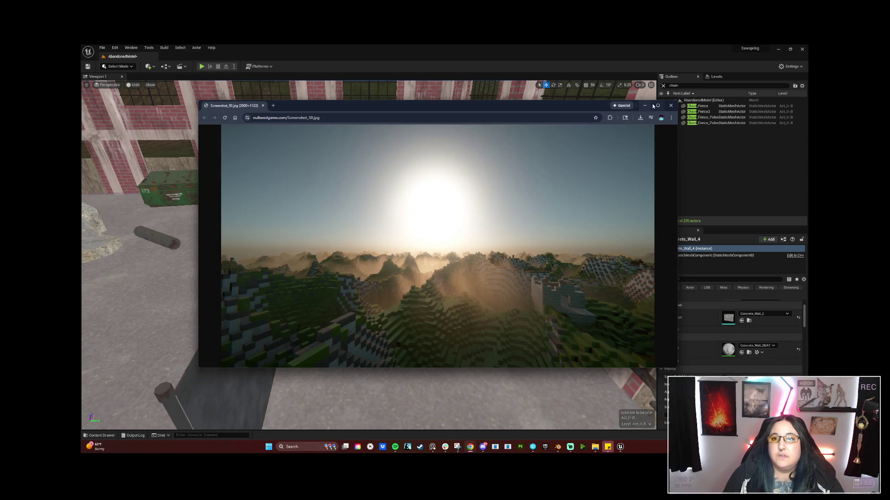
pyautogui.click(657, 105)
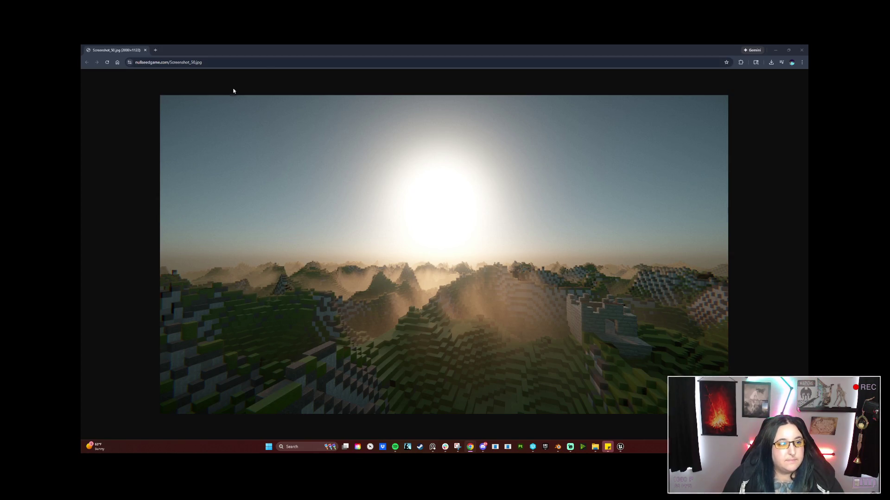
pyautogui.doubleClick(193, 49)
pyautogui.moveTo(193, 50); pyautogui.dragTo(288, 105)
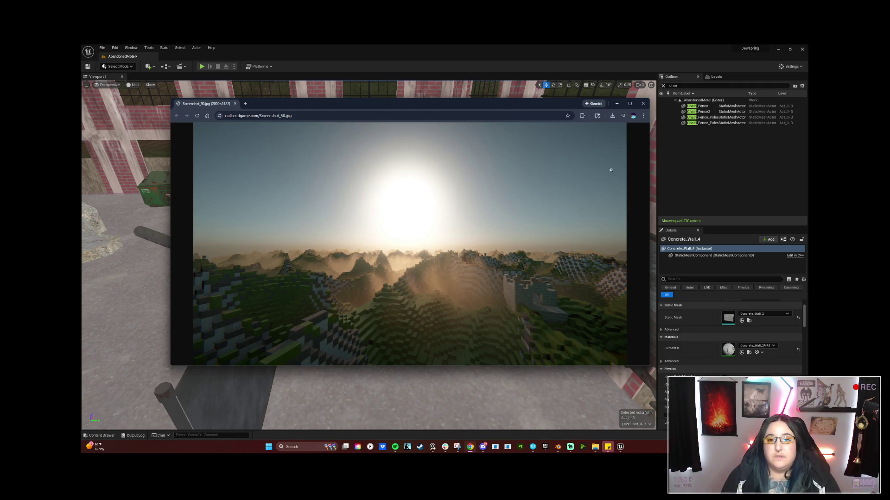
pyautogui.click(642, 105)
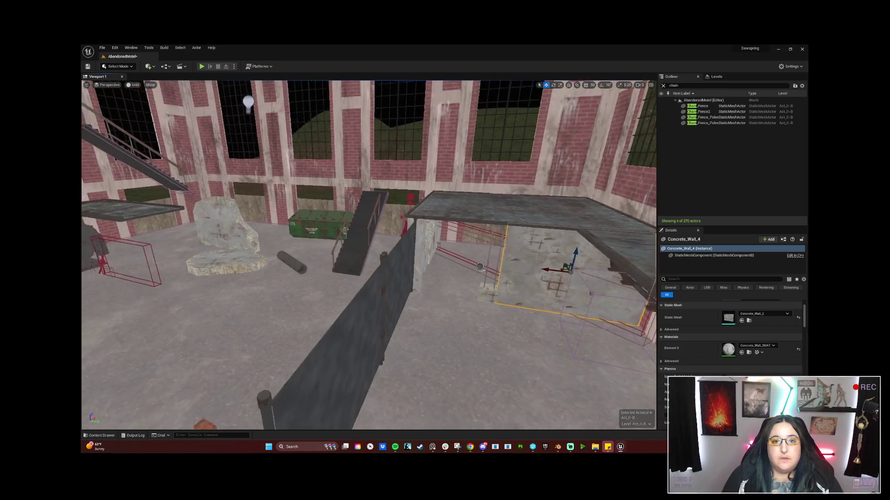
pyautogui.moveTo(511, 283)
pyautogui.mouseDown()
pyautogui.moveTo(463, 288)
pyautogui.moveTo(417, 324)
pyautogui.mouseUp()
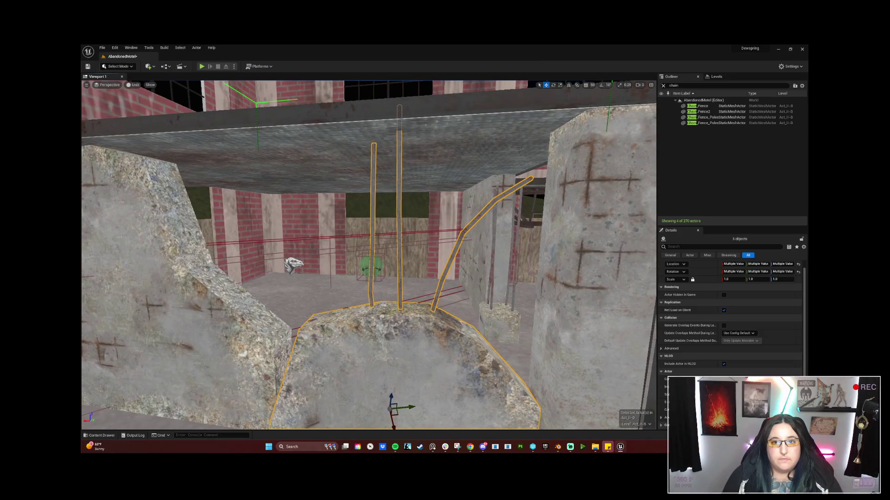
pyautogui.press('e')
pyautogui.moveTo(408, 386)
pyautogui.mouseDown()
pyautogui.moveTo(419, 398)
pyautogui.moveTo(413, 394)
pyautogui.mouseUp()
pyautogui.press('w')
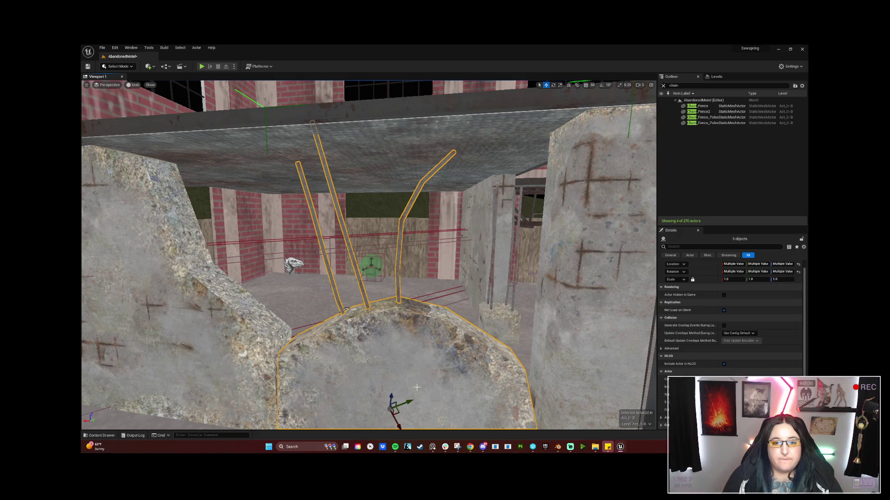
pyautogui.hotkey('ctrl', 'z')
pyautogui.moveTo(430, 381)
pyautogui.mouseDown()
pyautogui.moveTo(468, 343)
pyautogui.moveTo(496, 345)
pyautogui.moveTo(354, 328)
pyautogui.moveTo(364, 346)
pyautogui.moveTo(343, 323)
pyautogui.mouseUp()
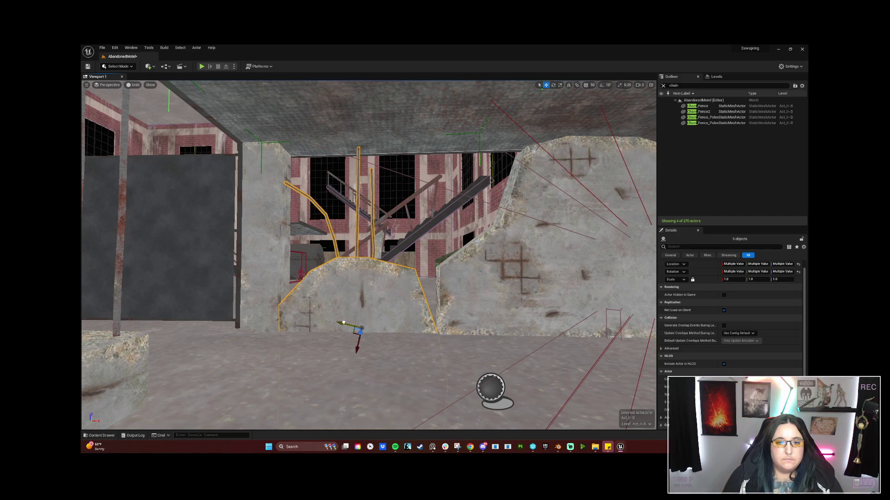
pyautogui.moveTo(414, 328)
pyautogui.mouseDown()
pyautogui.moveTo(398, 326)
pyautogui.moveTo(431, 325)
pyautogui.moveTo(393, 324)
pyautogui.moveTo(399, 301)
pyautogui.moveTo(408, 324)
pyautogui.moveTo(492, 261)
pyautogui.mouseUp()
pyautogui.click(413, 328)
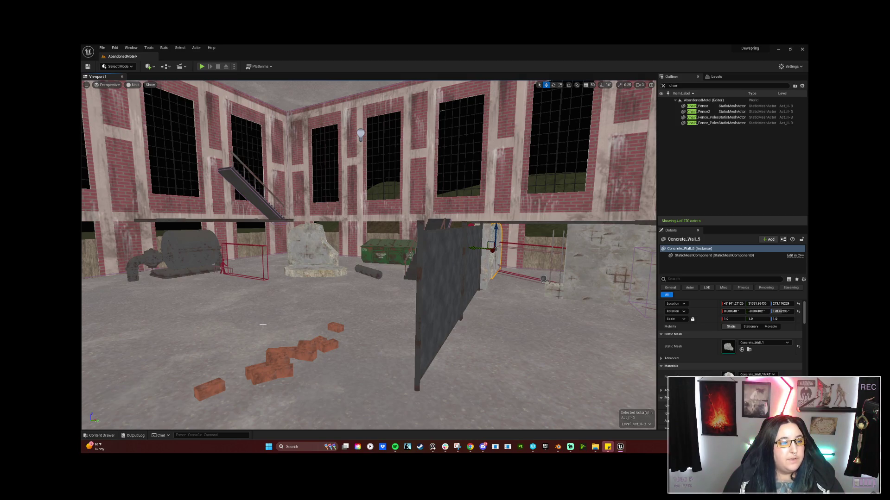
pyautogui.moveTo(318, 290)
pyautogui.mouseDown()
pyautogui.moveTo(295, 360)
pyautogui.moveTo(305, 326)
pyautogui.moveTo(327, 311)
pyautogui.mouseUp()
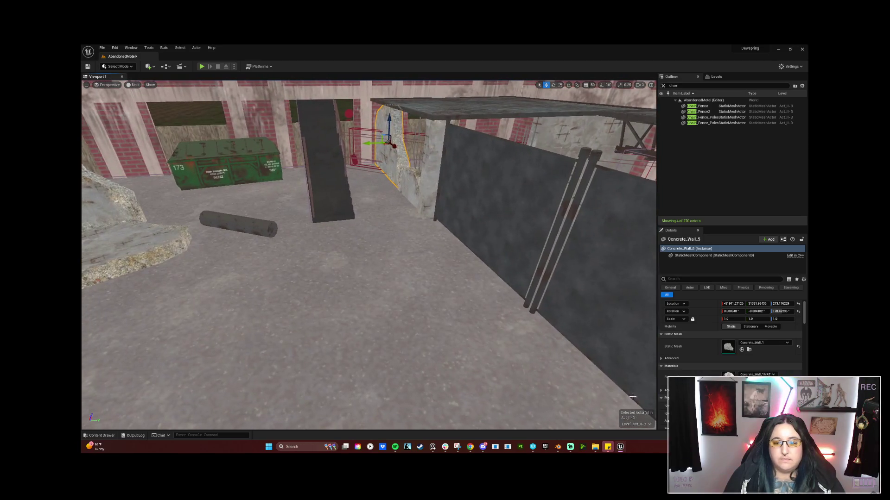
# Step: Drag the Power_Generator mesh from the Content Browser into the level
pyautogui.moveTo(620, 449)
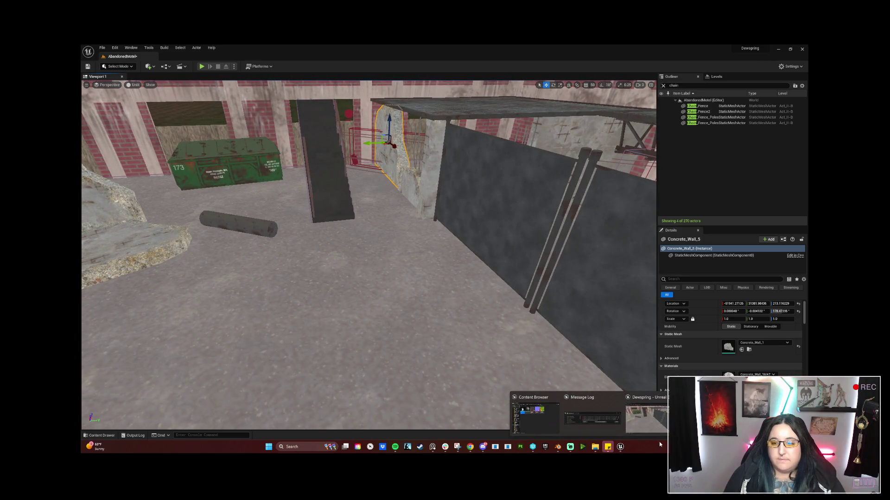
pyautogui.click(535, 417)
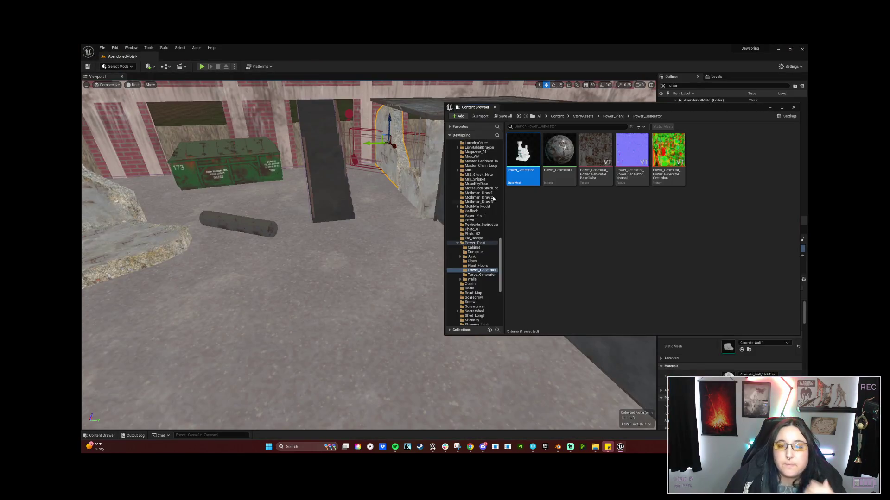
pyautogui.moveTo(514, 107); pyautogui.dragTo(608, 103)
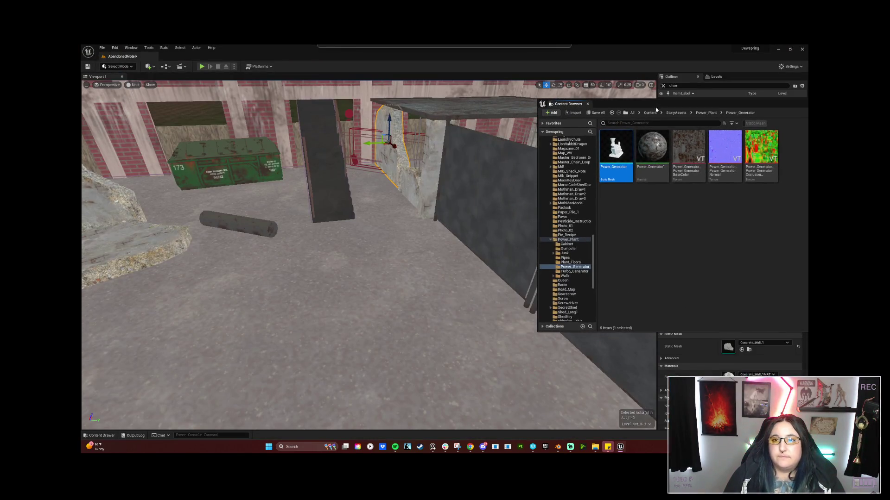
pyautogui.moveTo(617, 160)
pyautogui.mouseDown()
pyautogui.moveTo(402, 234)
pyautogui.moveTo(377, 258)
pyautogui.moveTo(380, 200)
pyautogui.moveTo(394, 231)
pyautogui.moveTo(411, 223)
pyautogui.moveTo(398, 236)
pyautogui.moveTo(380, 232)
pyautogui.mouseUp()
# Step: Rotate the generator 150° on Z with rotation snap on, then fine-tune its rotation
pyautogui.press('e')
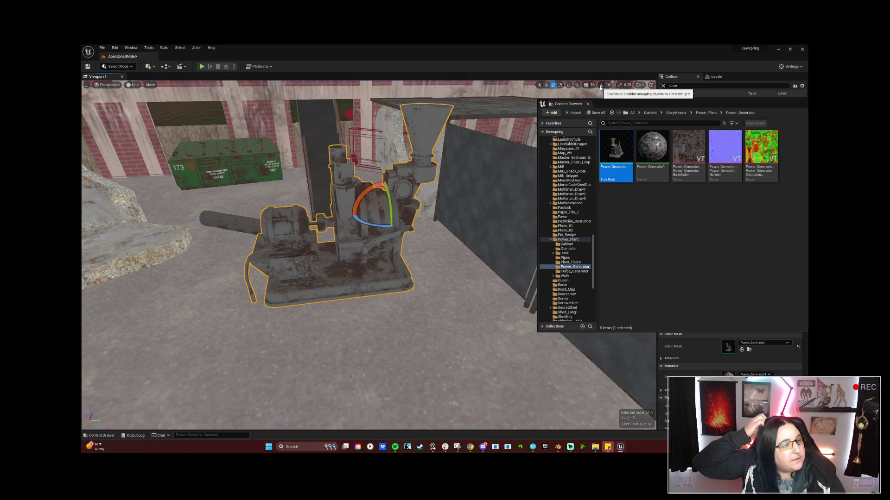
pyautogui.click(601, 85)
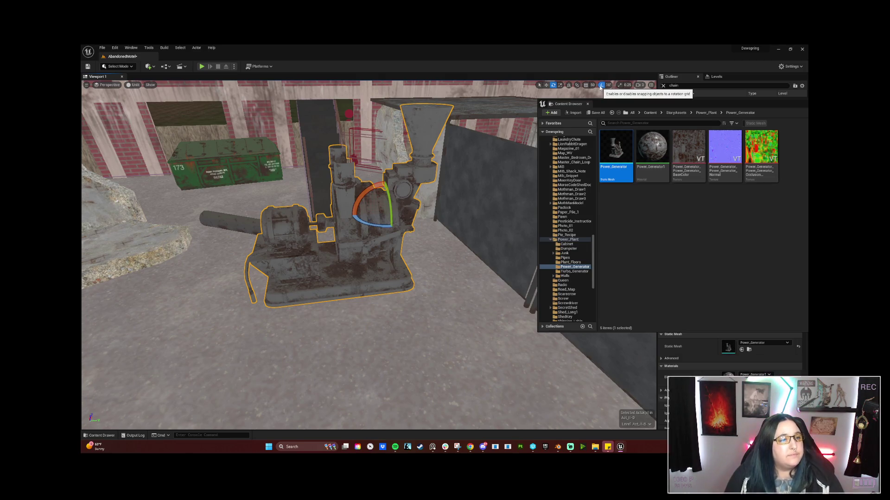
pyautogui.moveTo(389, 215); pyautogui.dragTo(458, 236)
pyautogui.scroll(3, 412, 226)
pyautogui.press('r')
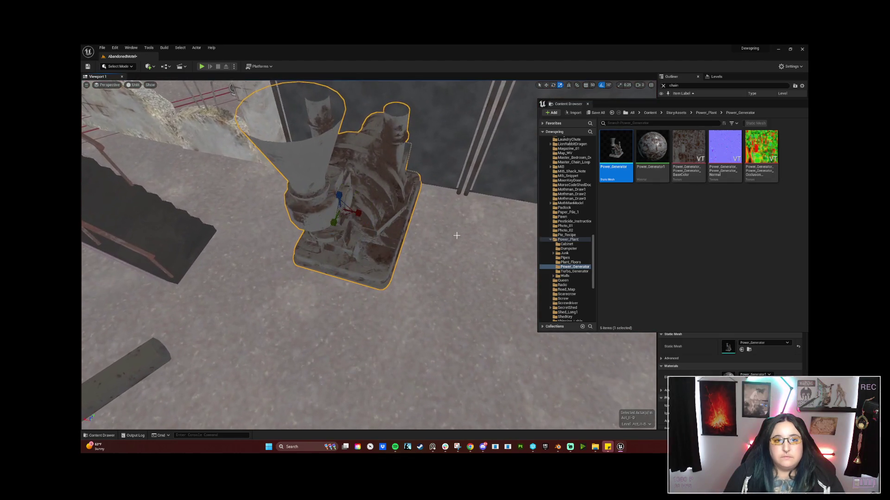
pyautogui.press('w')
pyautogui.moveTo(341, 210)
pyautogui.mouseDown()
pyautogui.moveTo(337, 199)
pyautogui.moveTo(249, 197)
pyautogui.mouseUp()
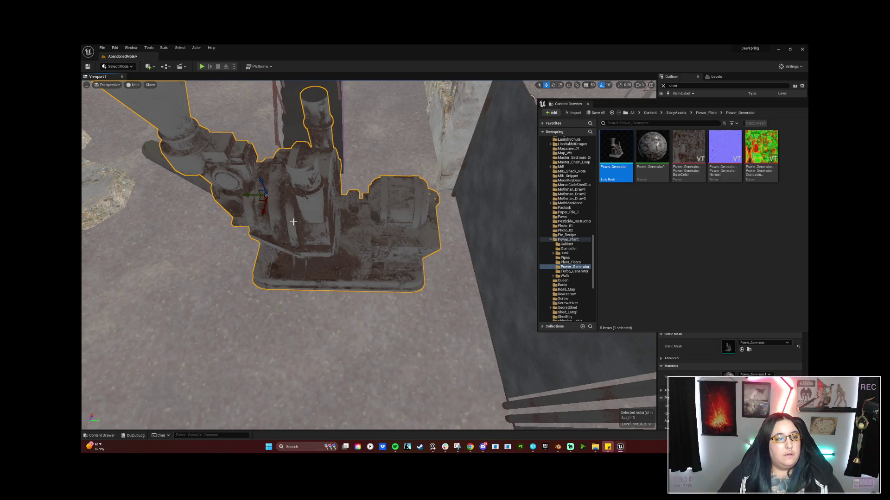
pyautogui.press('e')
pyautogui.moveTo(261, 218)
pyautogui.mouseDown()
pyautogui.moveTo(274, 203)
pyautogui.moveTo(261, 221)
pyautogui.moveTo(644, 145)
pyautogui.mouseUp()
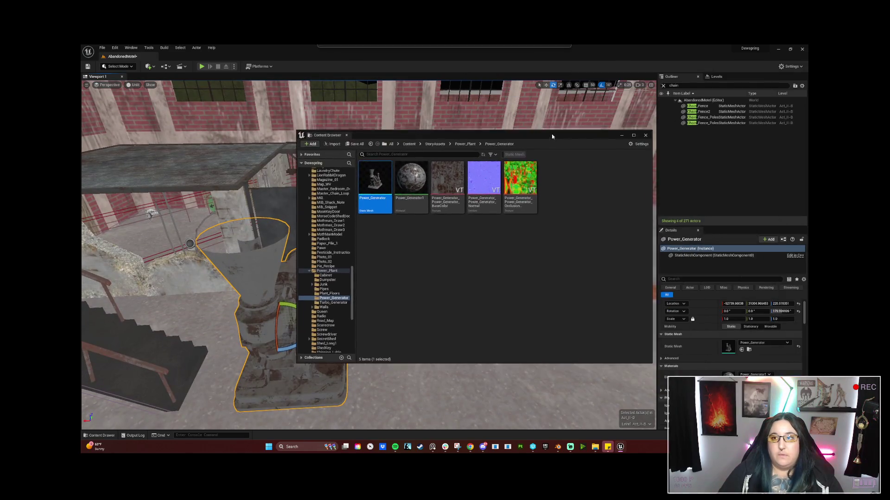
# Step: Move the staircase group beside the wall and Concrete_Wall_3 toward the green dumpster
pyautogui.click(109, 270)
pyautogui.hotkey('ctrl', 'a')
pyautogui.press('f')
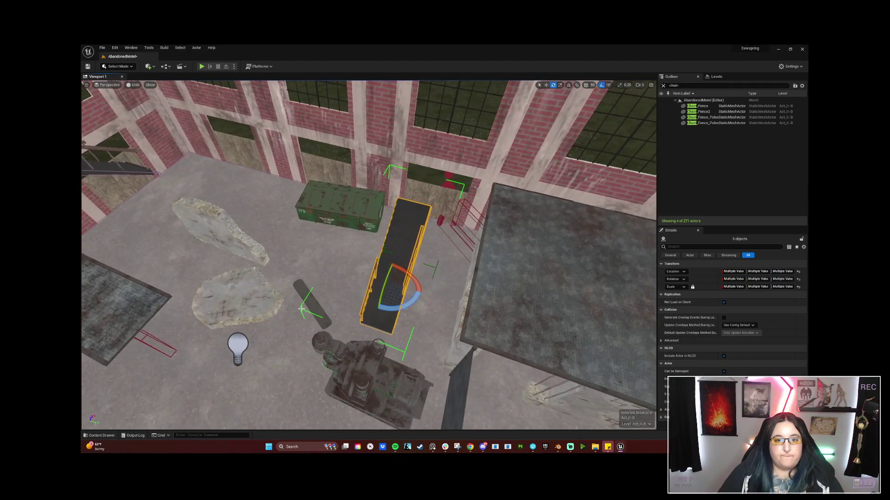
pyautogui.press('w')
pyautogui.moveTo(388, 282)
pyautogui.mouseDown()
pyautogui.moveTo(176, 213)
pyautogui.moveTo(162, 200)
pyautogui.mouseUp()
pyautogui.click(237, 242)
pyautogui.moveTo(205, 234)
pyautogui.mouseDown()
pyautogui.moveTo(217, 213)
pyautogui.moveTo(262, 194)
pyautogui.moveTo(253, 175)
pyautogui.mouseUp()
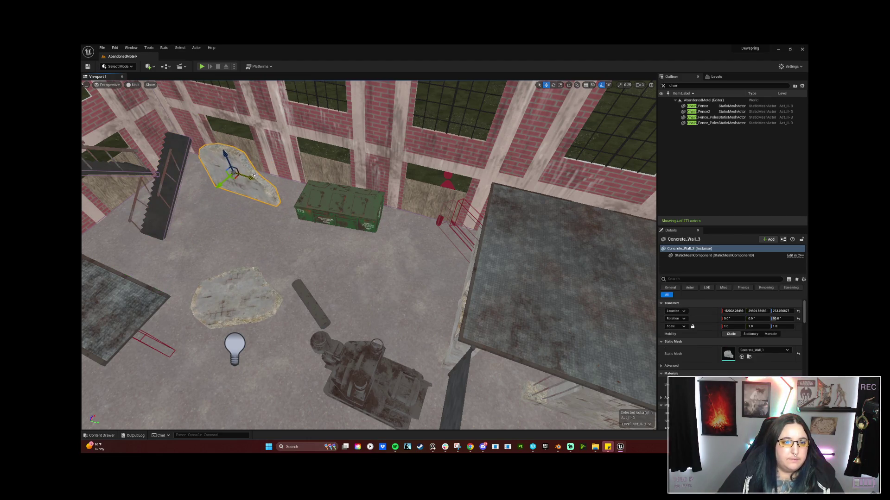
pyautogui.moveTo(242, 295); pyautogui.dragTo(241, 216)
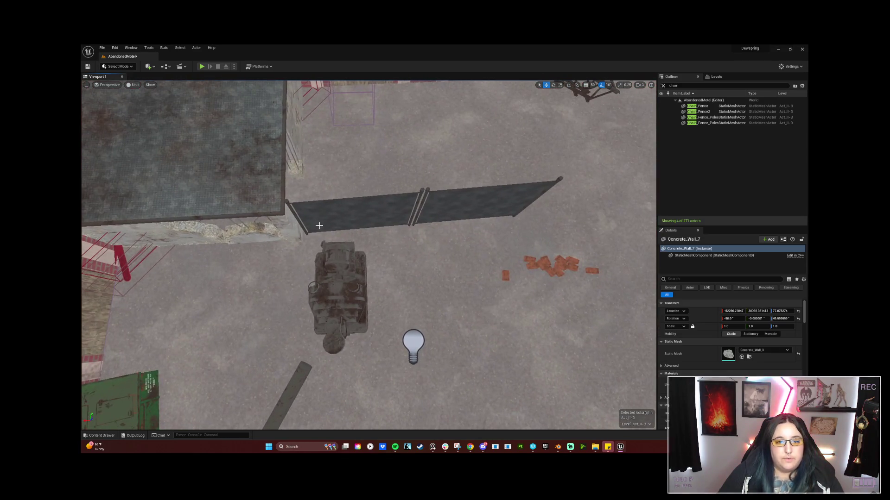
# Step: Alt-drag generator copies into a row of four, select all four and rotate them slightly
pyautogui.moveTo(359, 317); pyautogui.dragTo(509, 316)
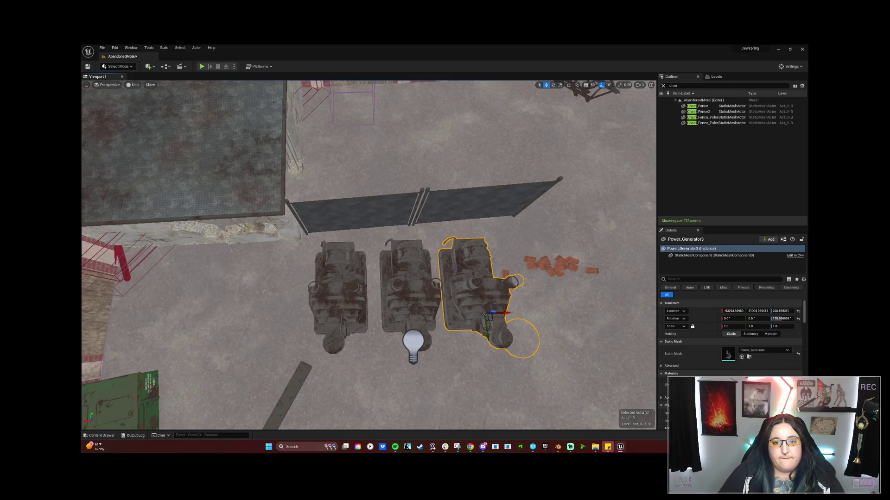
pyautogui.press('f')
pyautogui.moveTo(418, 313); pyautogui.dragTo(493, 314)
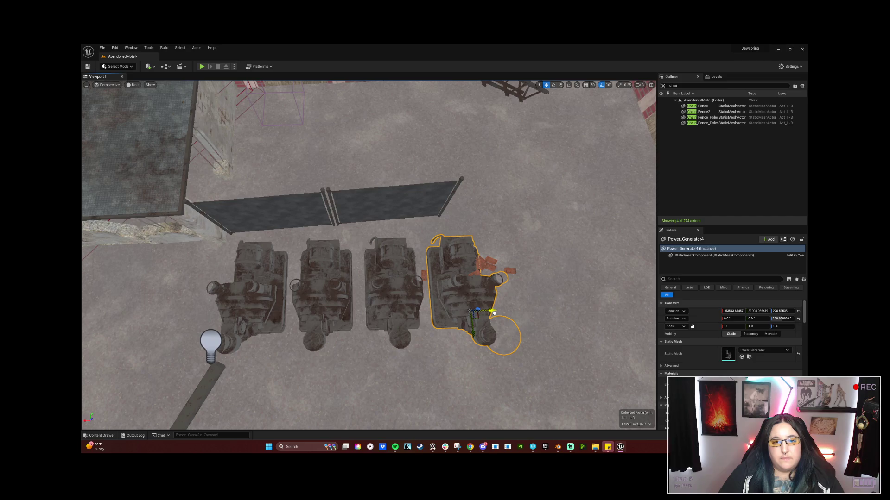
pyautogui.keyDown('ctrl'); pyautogui.click(399, 295); pyautogui.keyUp('ctrl')
pyautogui.keyDown('ctrl'); pyautogui.click(320, 287); pyautogui.keyUp('ctrl')
pyautogui.keyDown('ctrl'); pyautogui.click(241, 280); pyautogui.keyUp('ctrl')
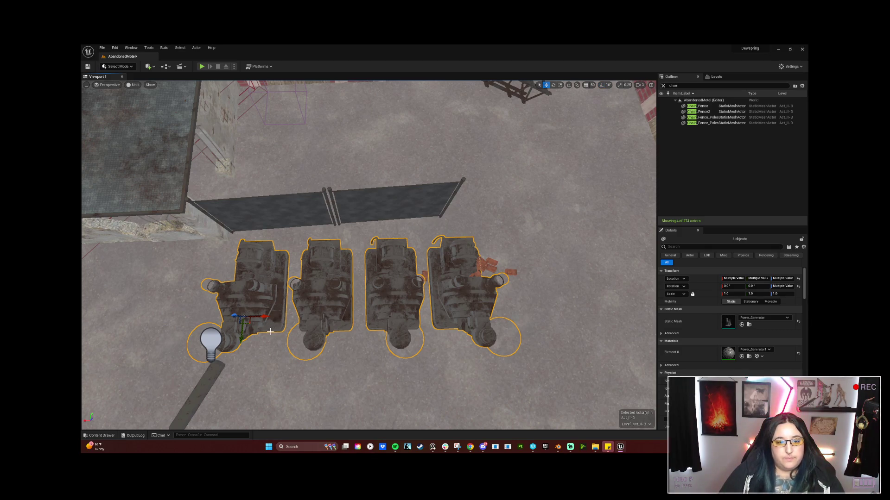
pyautogui.moveTo(267, 334)
pyautogui.mouseDown()
pyautogui.moveTo(277, 316)
pyautogui.moveTo(259, 324)
pyautogui.mouseUp()
pyautogui.moveTo(371, 278); pyautogui.dragTo(478, 301)
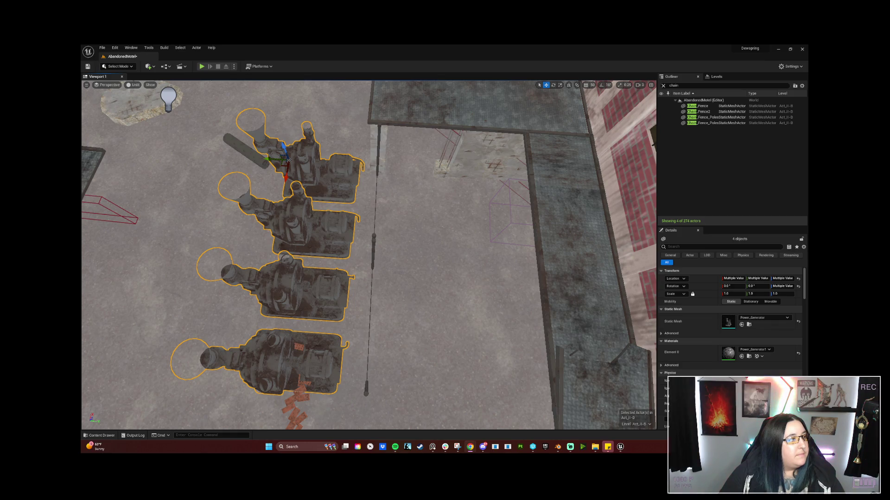
# Step: Frame the generators up close and launch Play In Editor with Alt+P
pyautogui.moveTo(362, 175); pyautogui.dragTo(362, 97)
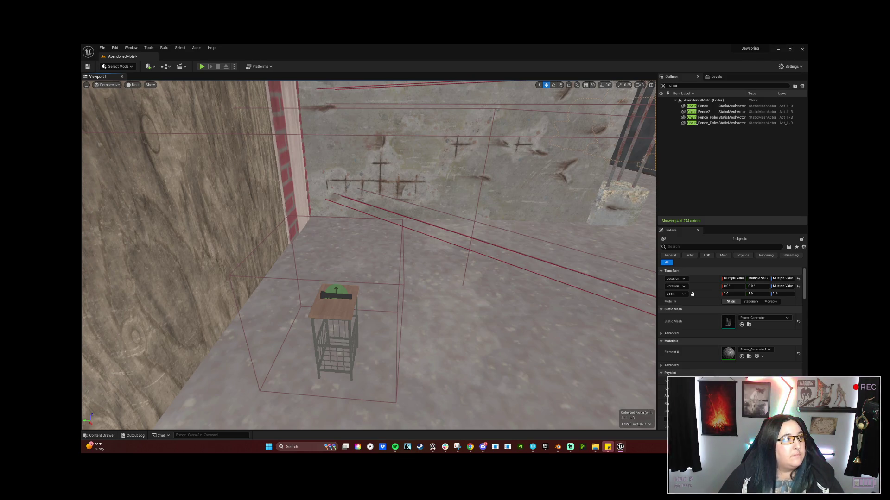
pyautogui.moveTo(372, 300)
pyautogui.mouseDown()
pyautogui.moveTo(380, 301)
pyautogui.moveTo(352, 303)
pyautogui.moveTo(384, 301)
pyautogui.moveTo(343, 300)
pyautogui.moveTo(374, 305)
pyautogui.mouseUp()
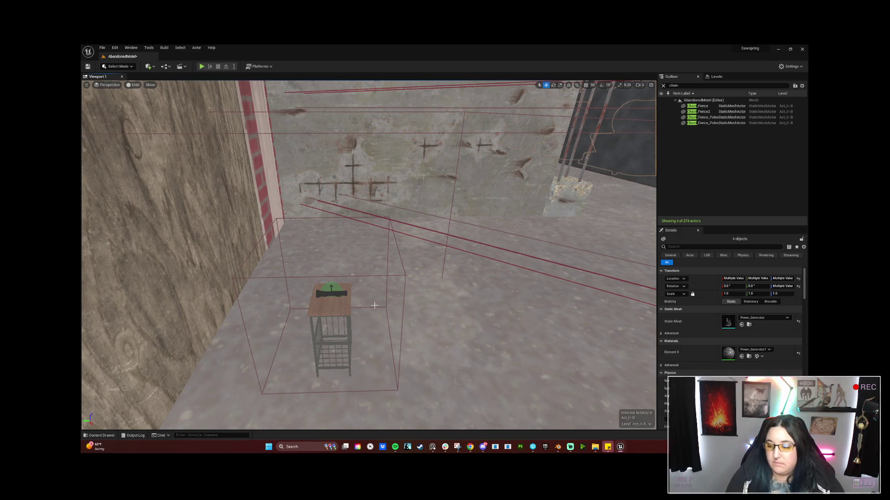
pyautogui.hotkey('alt', 'p')
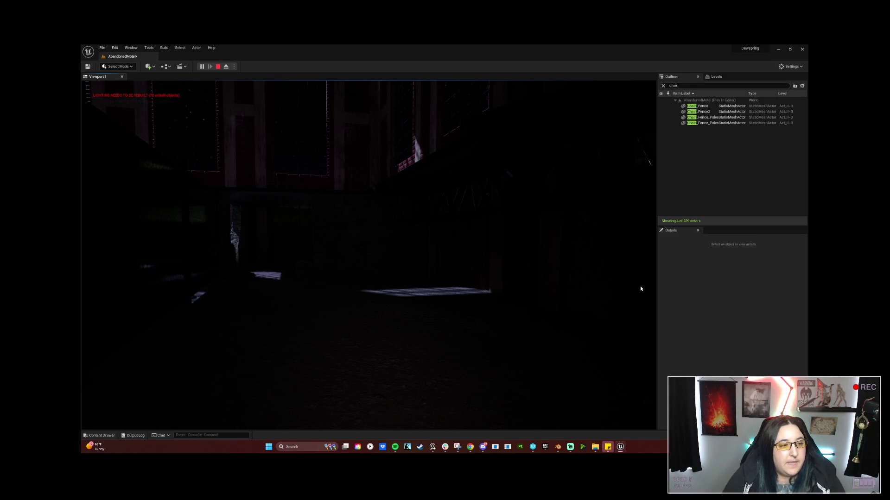
# Step: Stop the play session, then select and delete the grey pipe on the floor near the dumpster
pyautogui.press('Escape')
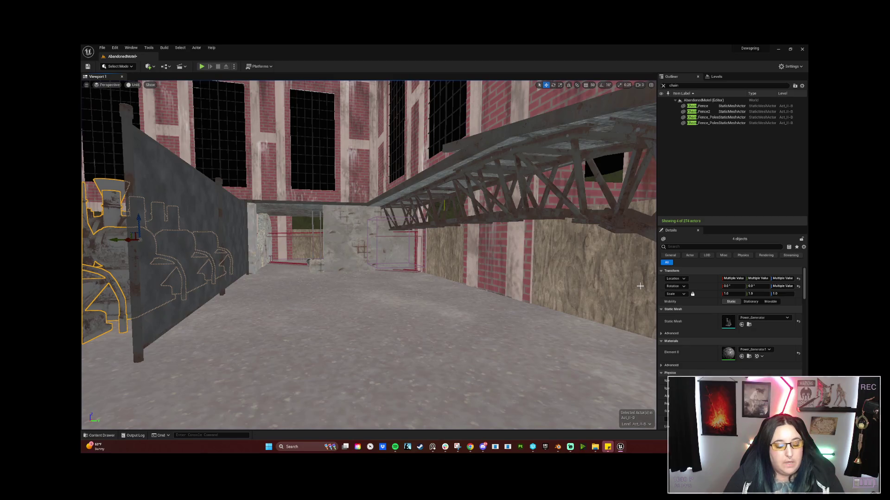
pyautogui.click(359, 234)
pyautogui.moveTo(359, 234); pyautogui.dragTo(241, 232)
pyautogui.moveTo(412, 306)
pyautogui.mouseDown()
pyautogui.moveTo(411, 337)
pyautogui.moveTo(196, 354)
pyautogui.mouseUp()
pyautogui.click(426, 333)
pyautogui.click(358, 115)
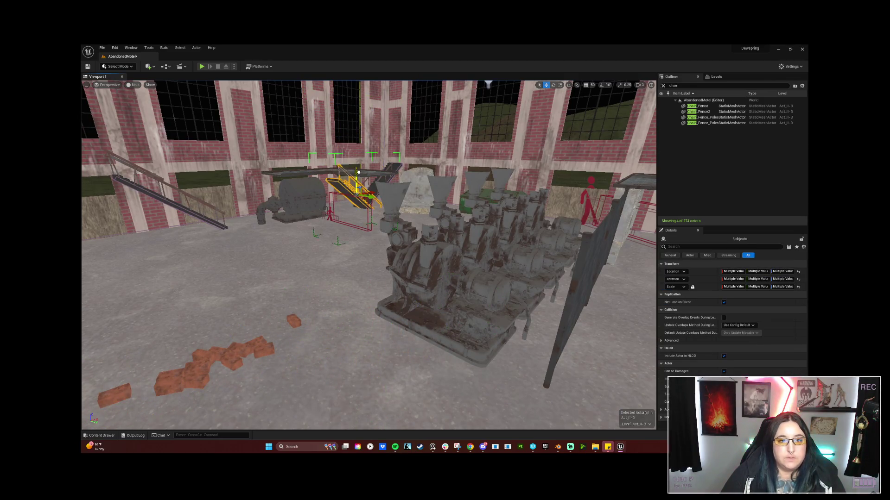
pyautogui.moveTo(396, 201)
pyautogui.mouseDown()
pyautogui.moveTo(353, 176)
pyautogui.moveTo(380, 204)
pyautogui.moveTo(404, 199)
pyautogui.moveTo(420, 180)
pyautogui.moveTo(348, 200)
pyautogui.mouseUp()
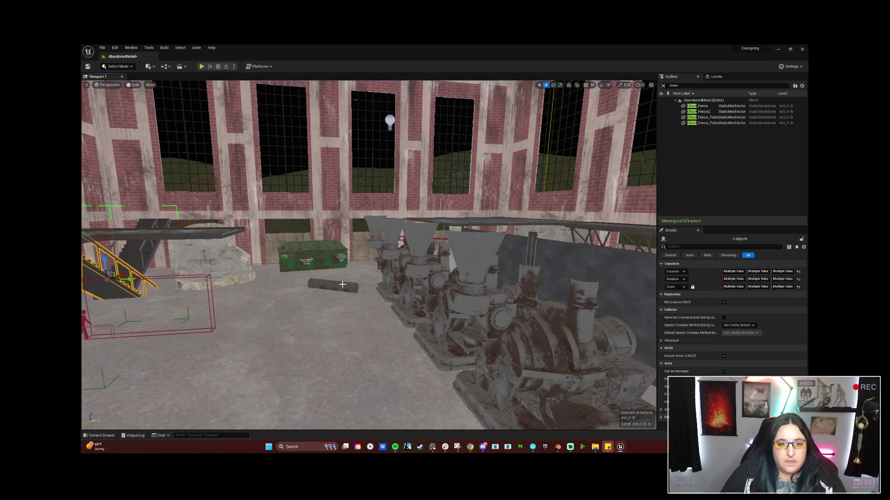
pyautogui.click(343, 284)
pyautogui.press('Delete')
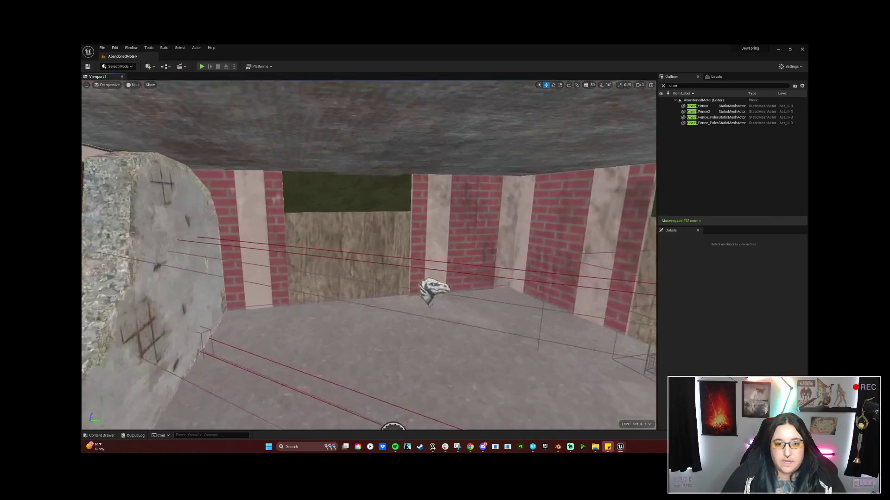
pyautogui.press('w')
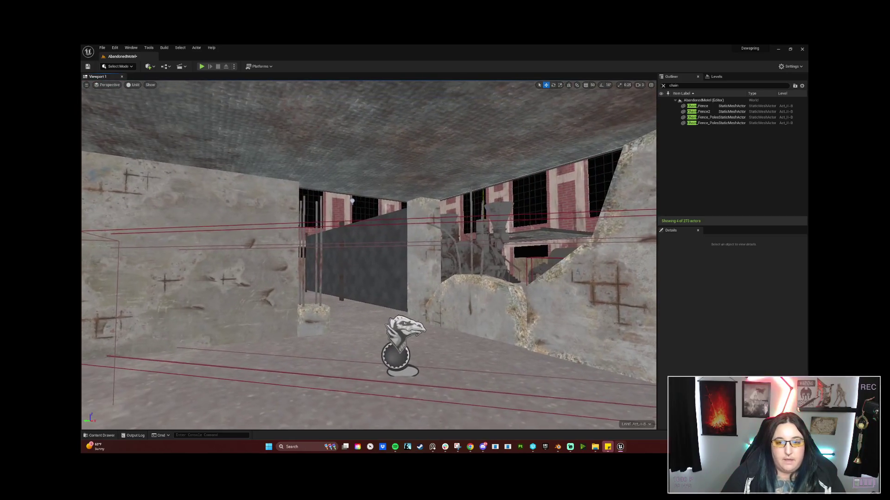
pyautogui.moveTo(366, 281); pyautogui.dragTo(346, 282)
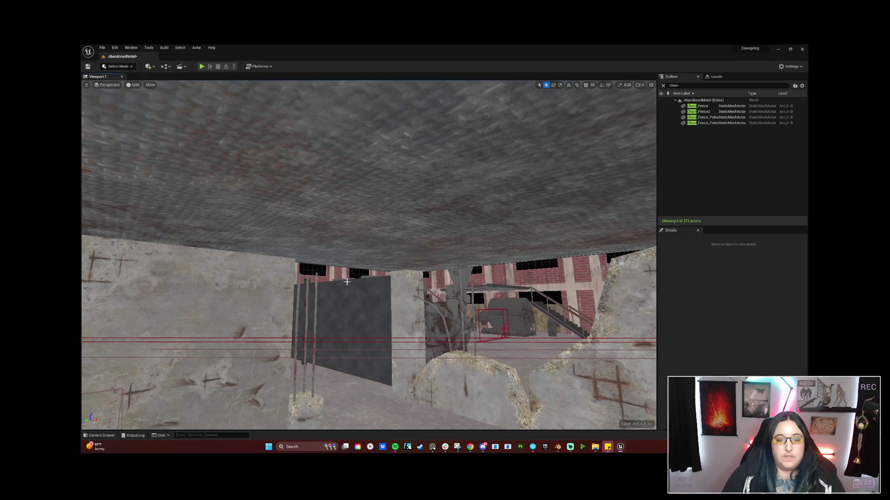
pyautogui.press('w')
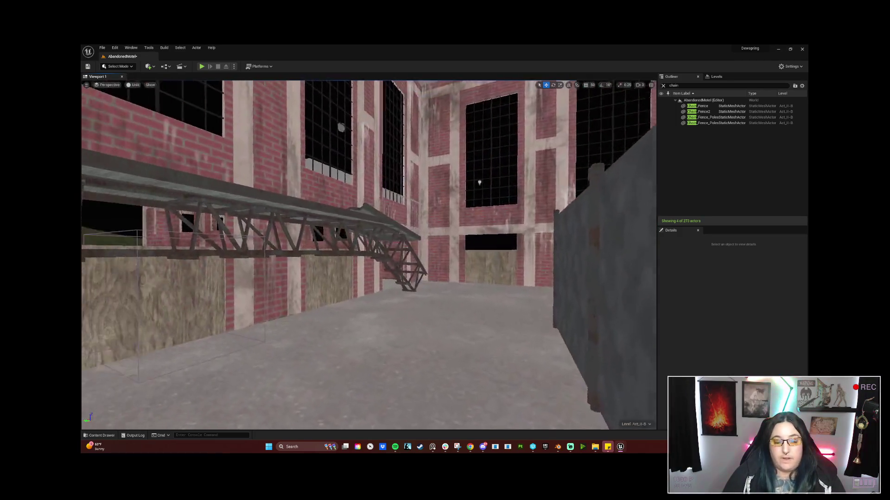
pyautogui.press('d')
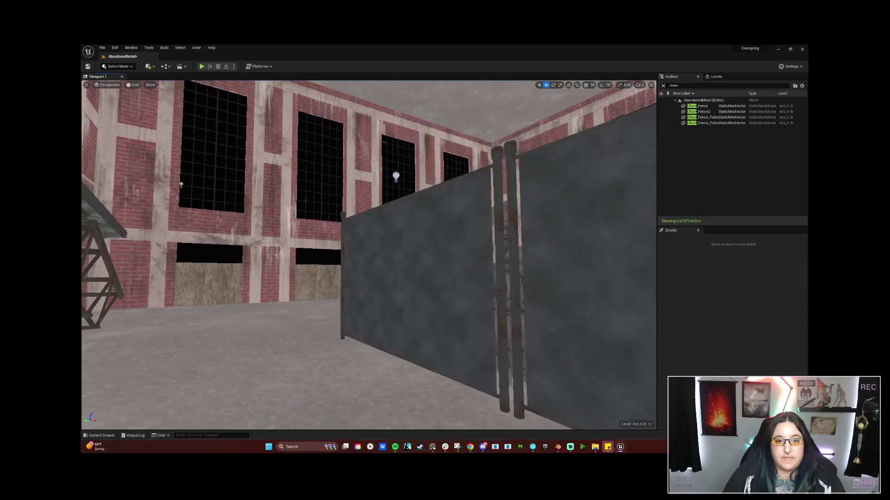
pyautogui.press('a')
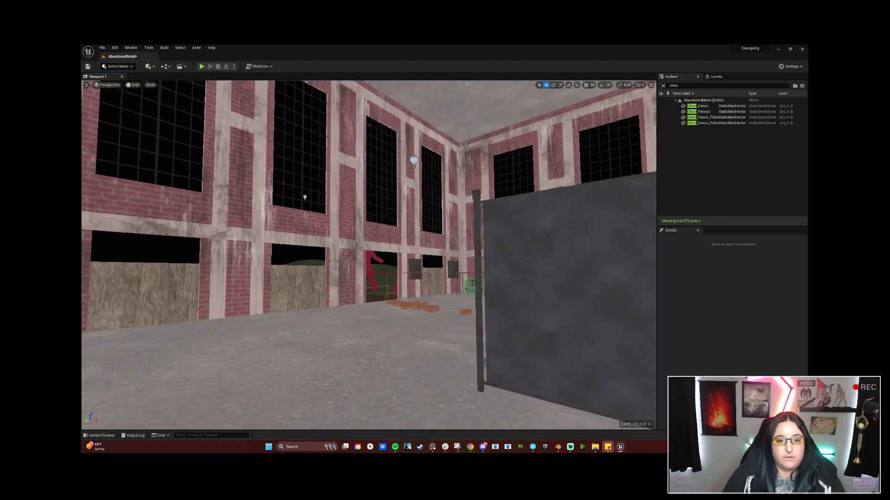
pyautogui.press('d')
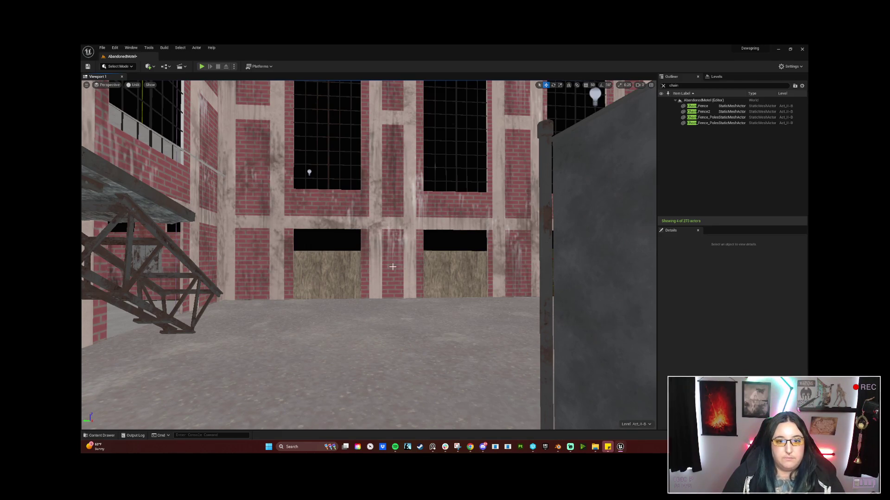
pyautogui.rightClick(393, 267)
pyautogui.press('Escape')
pyautogui.moveTo(309, 173)
pyautogui.mouseDown()
pyautogui.moveTo(280, 289)
pyautogui.moveTo(363, 306)
pyautogui.moveTo(396, 330)
pyautogui.moveTo(383, 321)
pyautogui.moveTo(369, 347)
pyautogui.moveTo(393, 304)
pyautogui.mouseUp()
pyautogui.click(363, 306)
pyautogui.click(352, 345)
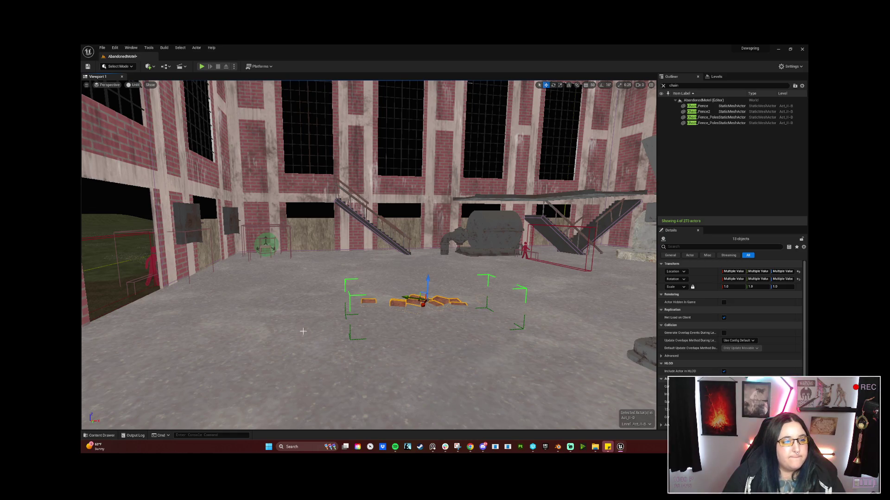
# Step: Drag the brick pile further right, then orbit to the fence and select the Chain_Fence mesh
pyautogui.moveTo(403, 296); pyautogui.dragTo(569, 284)
pyautogui.moveTo(492, 333)
pyautogui.mouseDown()
pyautogui.moveTo(440, 319)
pyautogui.moveTo(454, 343)
pyautogui.moveTo(464, 334)
pyautogui.mouseUp()
pyautogui.moveTo(361, 241)
pyautogui.mouseDown()
pyautogui.moveTo(371, 230)
pyautogui.moveTo(371, 267)
pyautogui.moveTo(371, 254)
pyautogui.moveTo(329, 255)
pyautogui.moveTo(408, 259)
pyautogui.moveTo(417, 271)
pyautogui.moveTo(395, 275)
pyautogui.mouseUp()
pyautogui.click(370, 250)
pyautogui.click(388, 253)
pyautogui.scroll(-1, 409, 259)
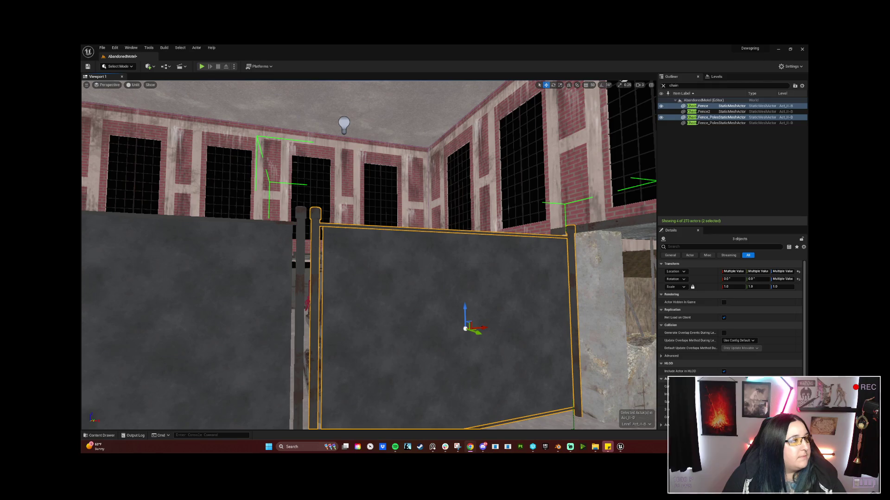
# Step: Drag the Chrome window with the chain-link fence YouTube tutorial over the Unreal editor
pyautogui.moveTo(82, 99)
pyautogui.mouseDown()
pyautogui.moveTo(326, 99)
pyautogui.moveTo(390, 116)
pyautogui.moveTo(406, 130)
pyautogui.moveTo(385, 119)
pyautogui.moveTo(234, 118)
pyautogui.moveTo(304, 89)
pyautogui.moveTo(363, 88)
pyautogui.moveTo(370, 104)
pyautogui.mouseUp()
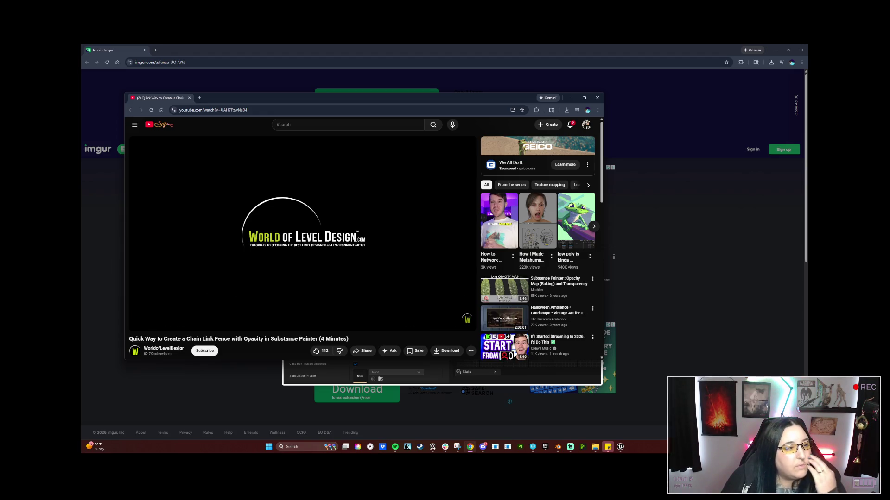
# Step: Nudge the lower-left machinery photo down-left on the PureRef board, then minimize PureRef
pyautogui.click(432, 447)
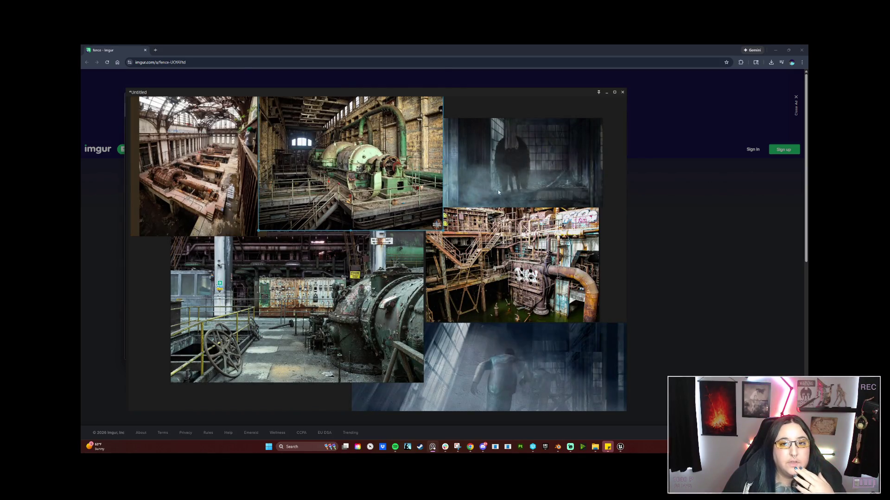
pyautogui.moveTo(331, 304); pyautogui.dragTo(302, 327)
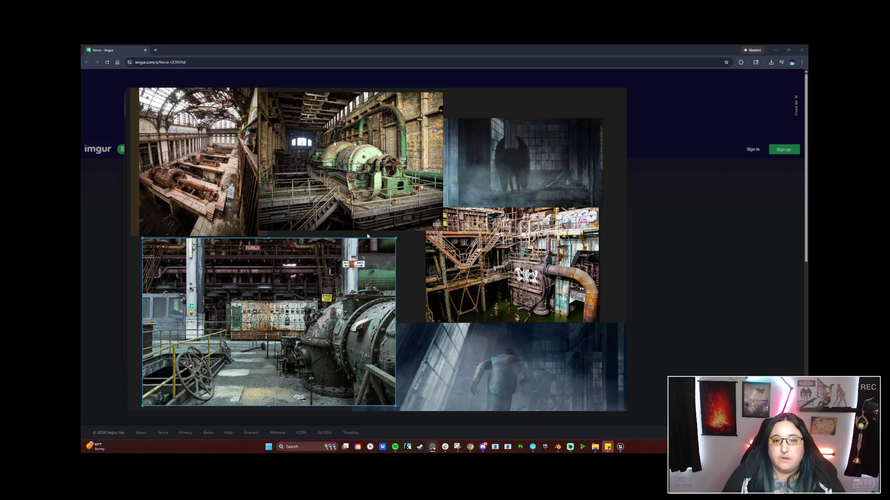
pyautogui.click(536, 91)
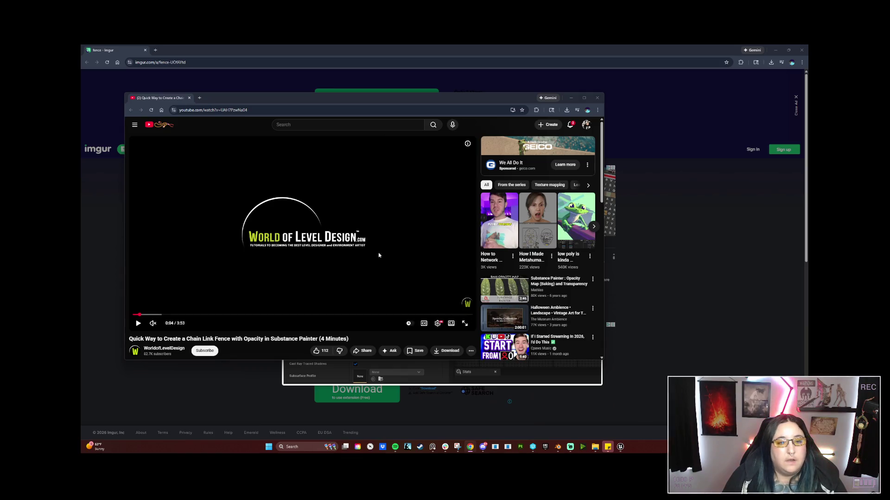
# Step: Unmute and lower the tutorial's volume, pause it at 1:25, and drag the window aside
pyautogui.click(154, 325)
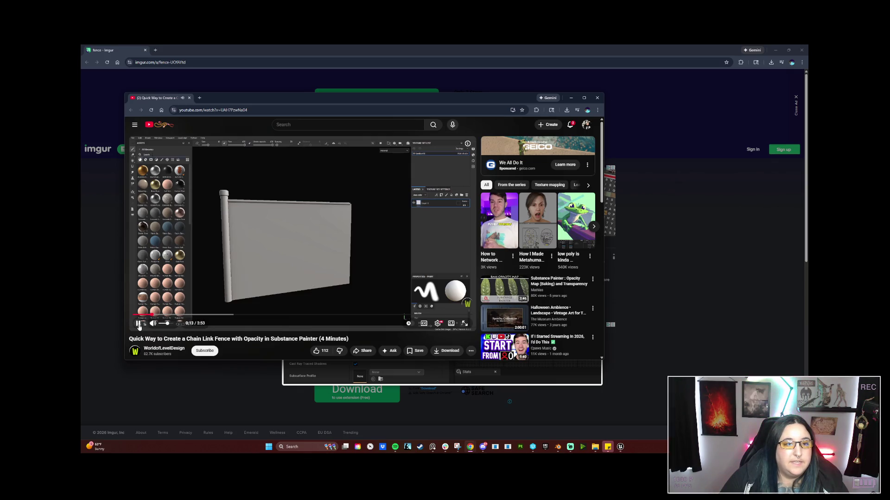
pyautogui.click(162, 324)
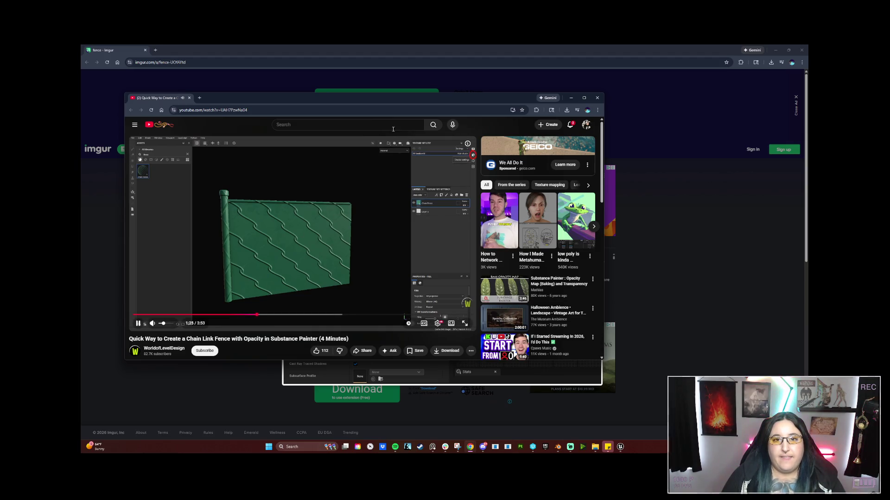
pyautogui.click(377, 209)
pyautogui.moveTo(466, 101); pyautogui.dragTo(46, 120)
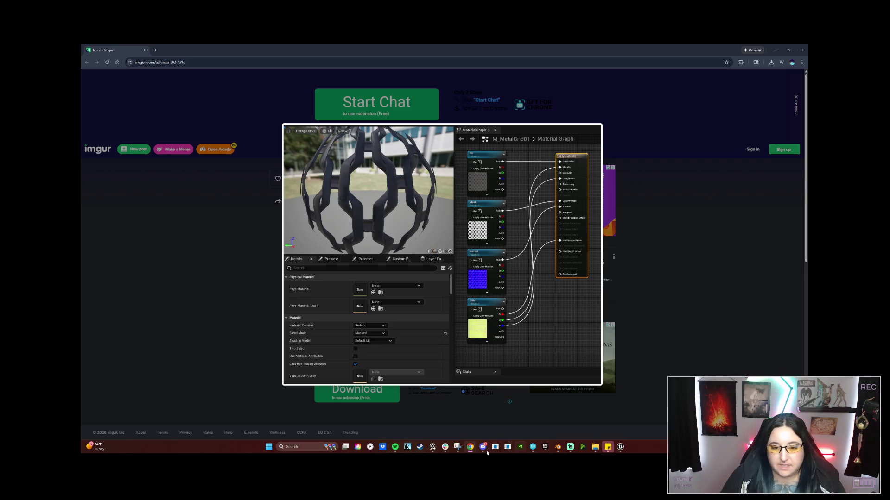
# Step: Launch Substance 3D Painter, dismiss the welcome screen, and begin opening an existing project file
pyautogui.click(519, 447)
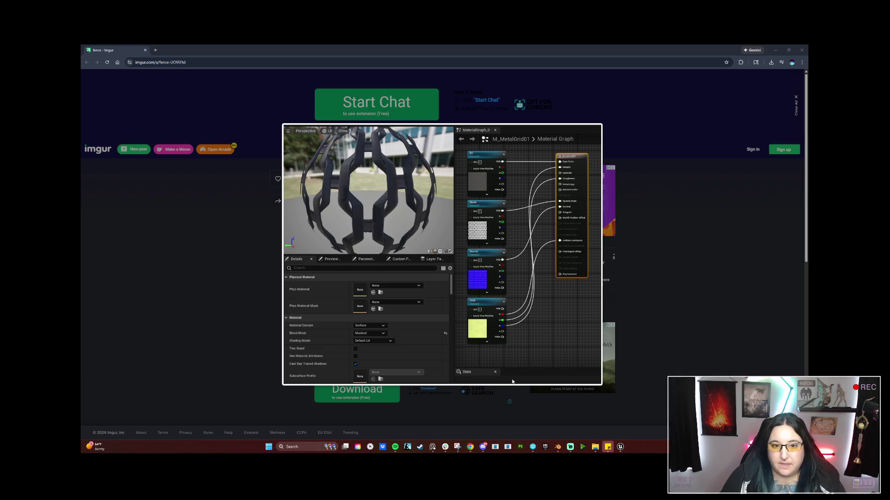
pyautogui.click(145, 51)
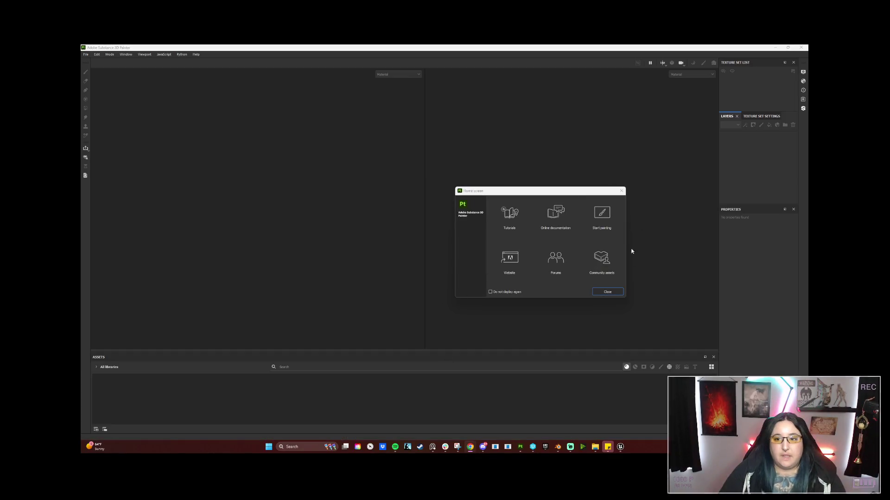
pyautogui.click(607, 292)
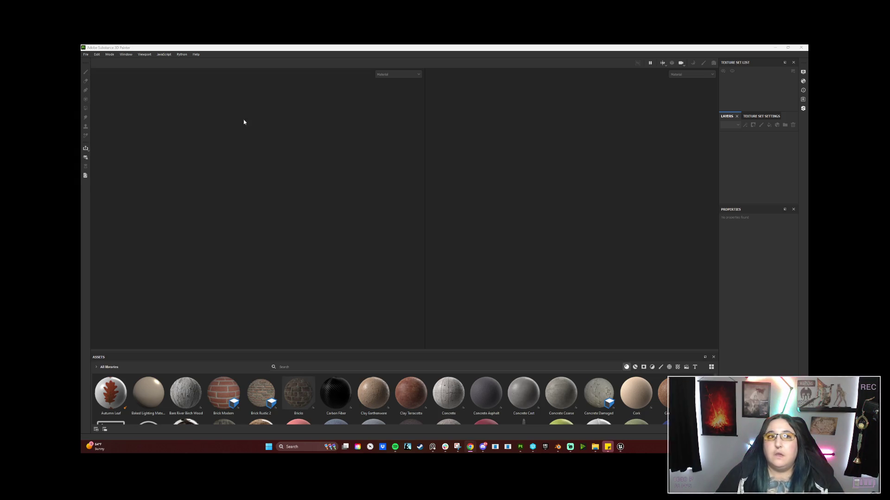
pyautogui.click(88, 56)
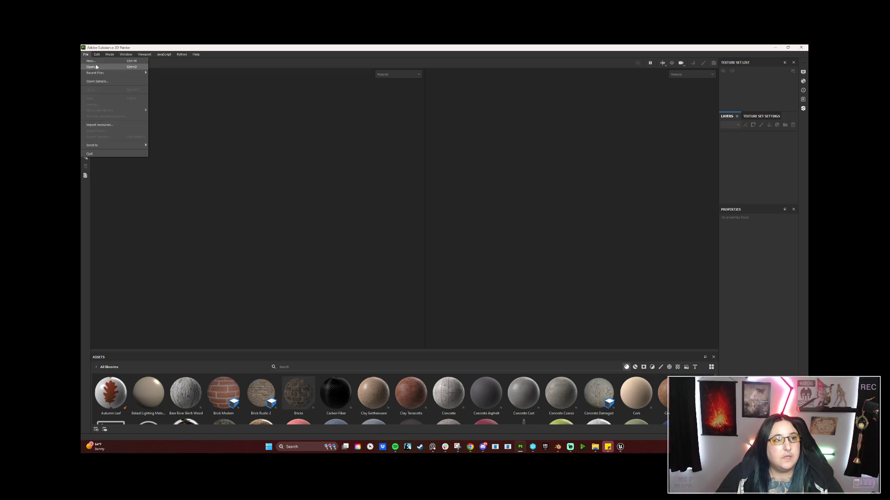
pyautogui.click(97, 67)
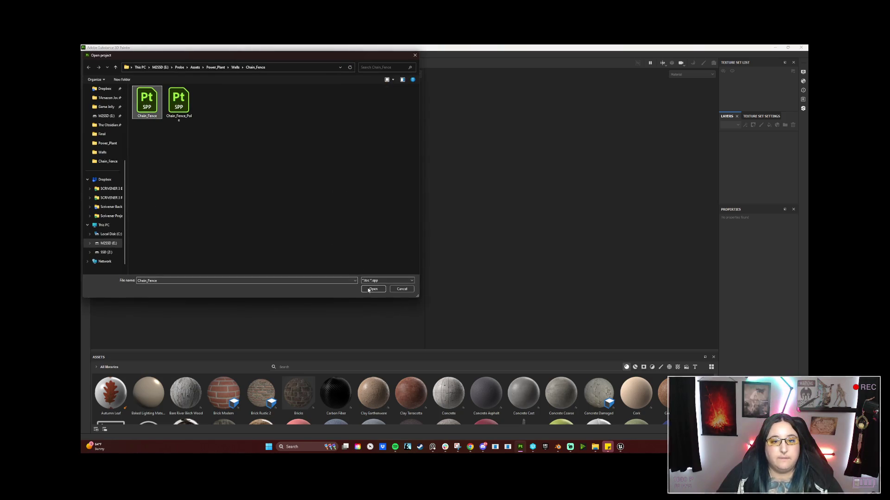
# Step: Open Chain_Fence and drop the Fence material from the enlarged assets shelf onto the fill layer
pyautogui.click(373, 288)
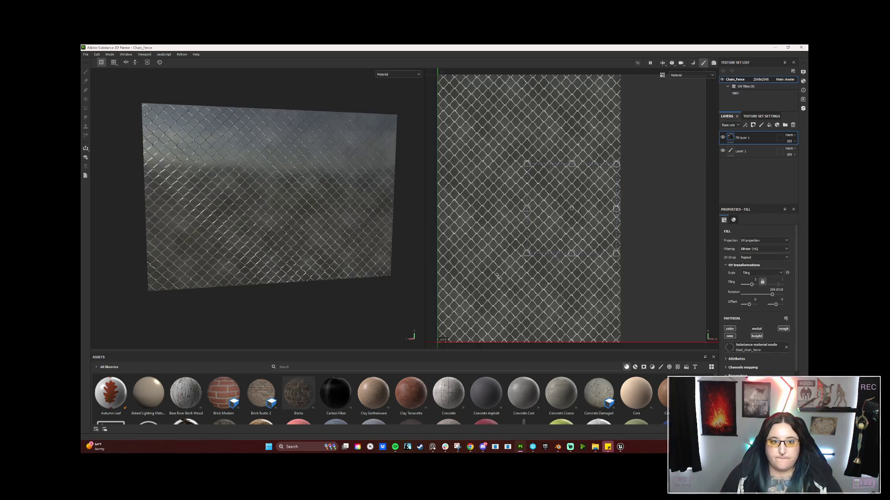
pyautogui.moveTo(566, 352); pyautogui.dragTo(566, 286)
pyautogui.moveTo(224, 407); pyautogui.dragTo(254, 218)
pyautogui.scroll(-1, 242, 378)
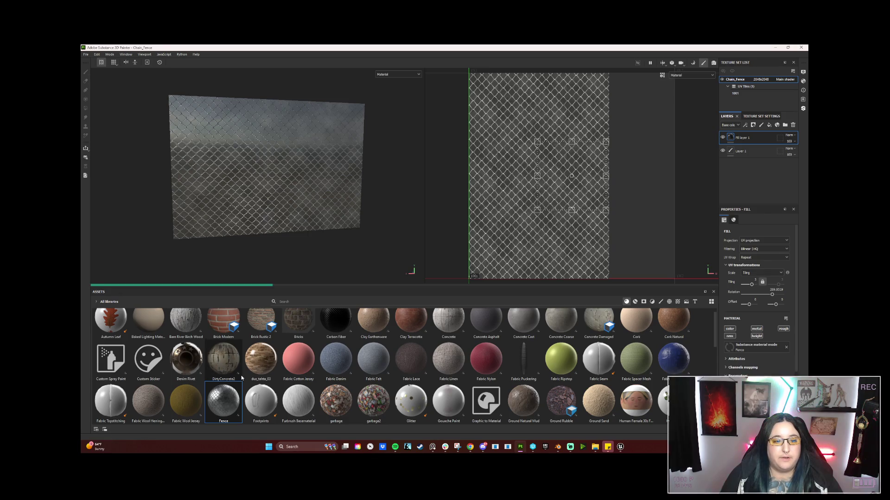
pyautogui.moveTo(241, 378)
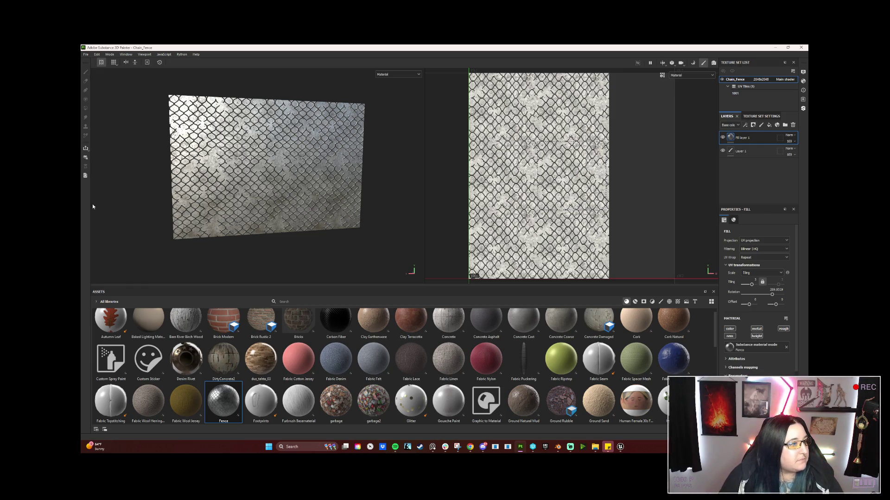
# Step: Open the shader settings and tile the tutorial browser left and Painter right
pyautogui.click(803, 82)
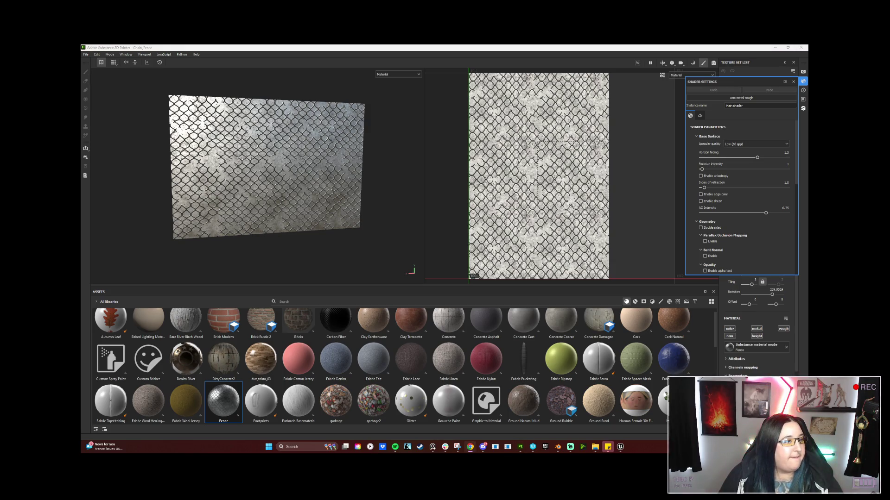
pyautogui.hotkey('alt', 'Tab')
pyautogui.moveTo(286, 124); pyautogui.dragTo(82, 134)
pyautogui.click(540, 88)
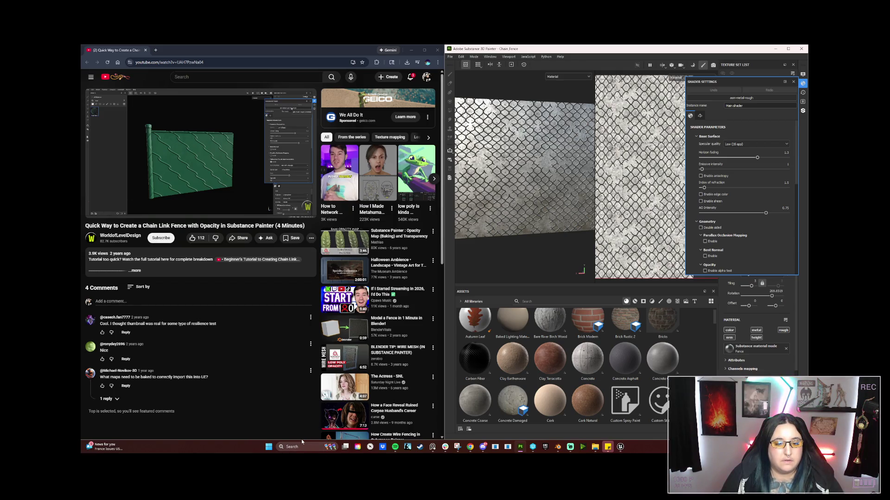
# Step: Place the Unreal editor beneath the tutorial, resize both windows, then maximize Painter
pyautogui.click(621, 447)
pyautogui.moveTo(313, 263); pyautogui.dragTo(313, 254)
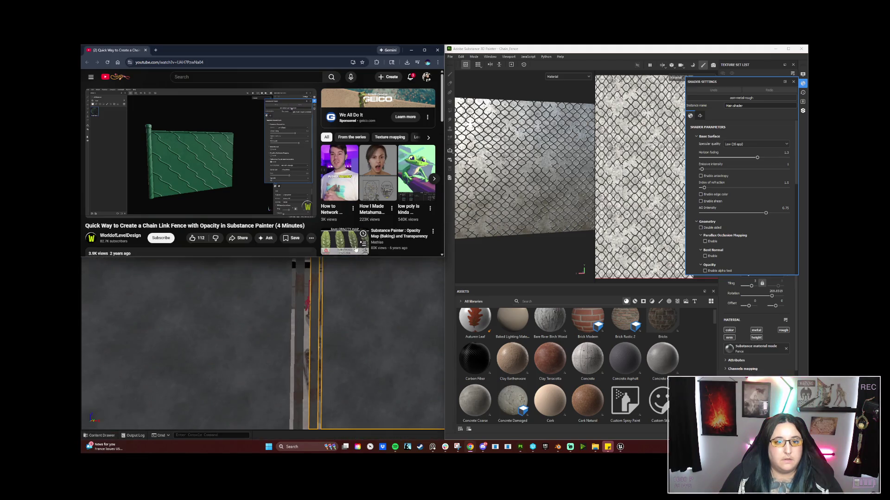
pyautogui.moveTo(443, 257)
pyautogui.mouseDown()
pyautogui.moveTo(405, 308)
pyautogui.moveTo(438, 242)
pyautogui.moveTo(532, 294)
pyautogui.moveTo(512, 269)
pyautogui.moveTo(423, 269)
pyautogui.moveTo(447, 271)
pyautogui.mouseUp()
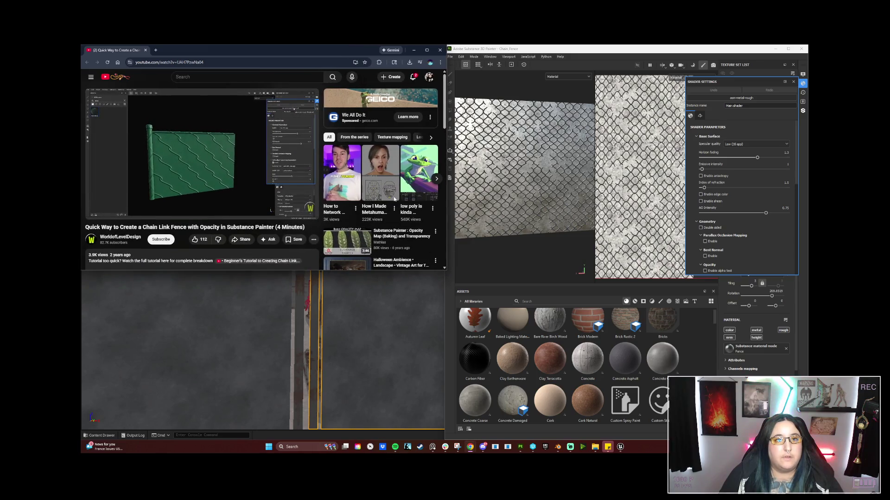
pyautogui.hotkey('alt', 'Tab')
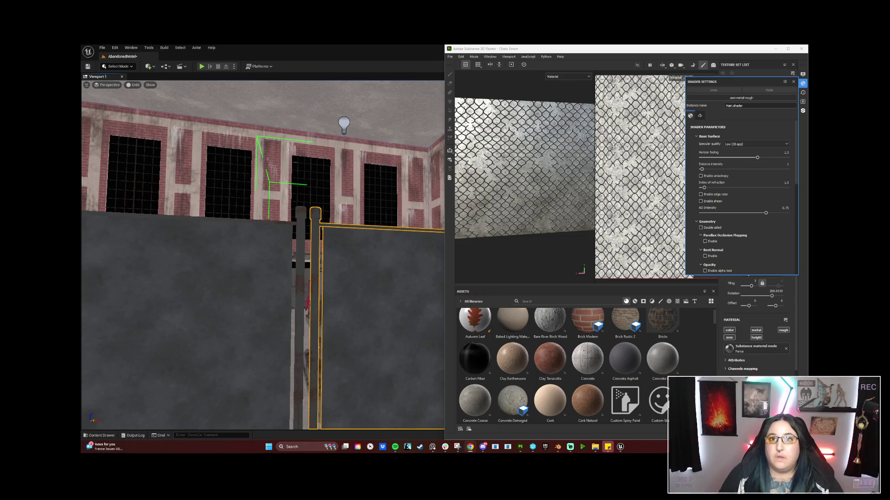
pyautogui.click(787, 48)
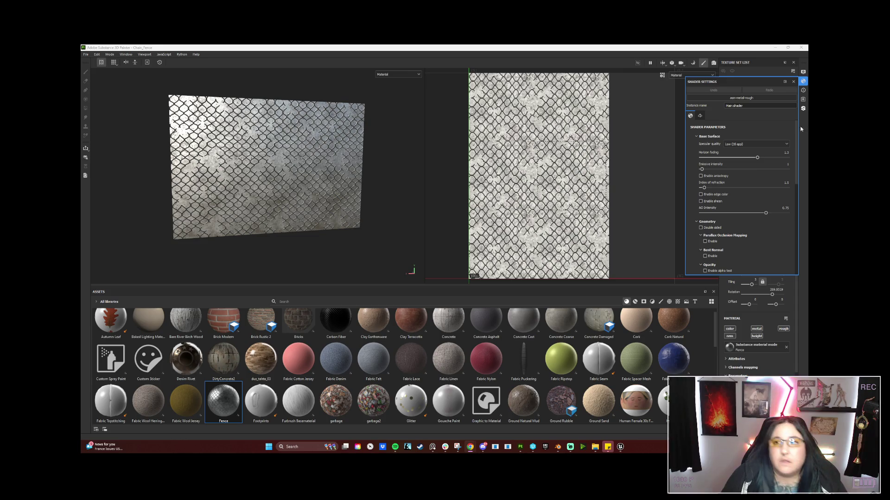
# Step: Look through the shader list and dismiss it, keeping the current pbr-metal-rough shader
pyautogui.click(742, 98)
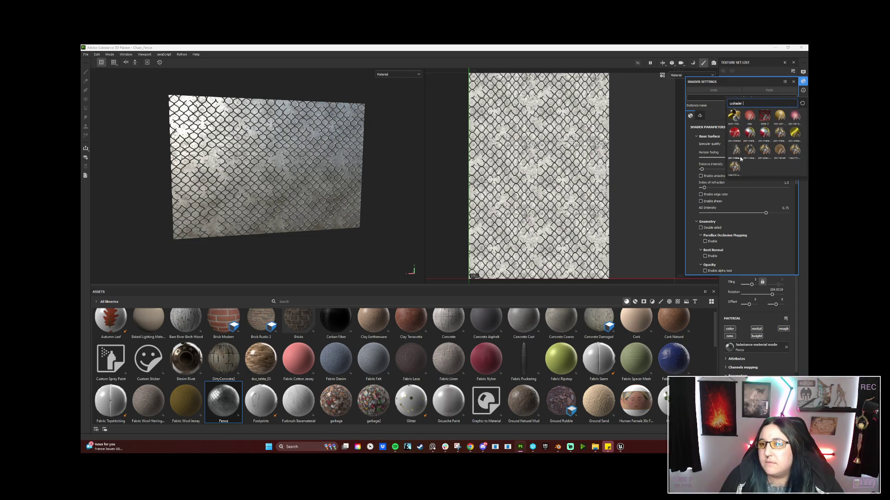
pyautogui.moveTo(738, 157)
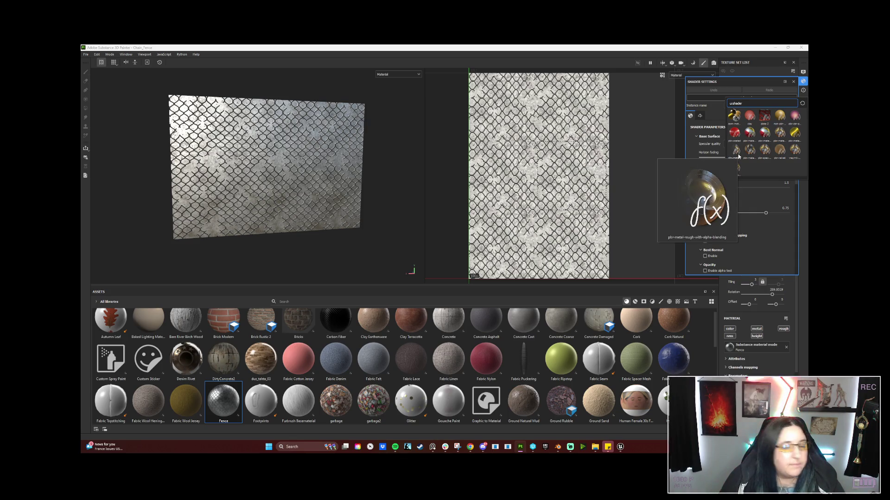
pyautogui.press('Escape')
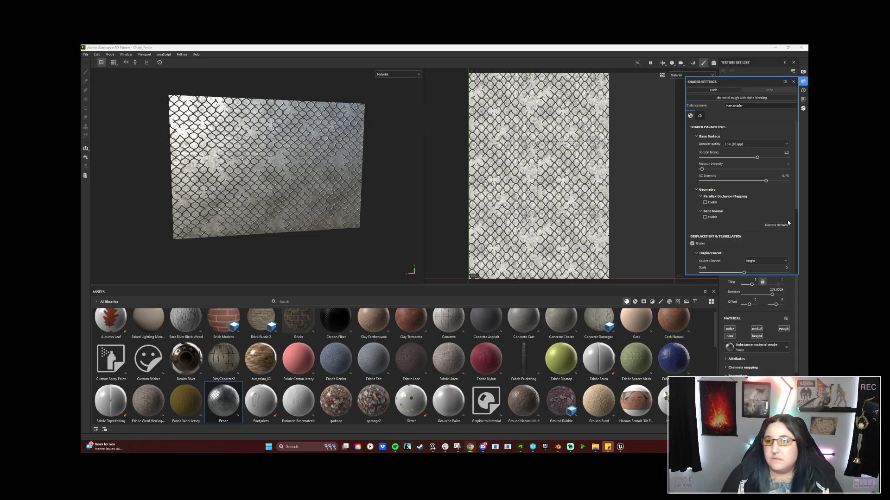
# Step: Close the shader settings and show the Chain_Fence Texture Set Settings
pyautogui.click(793, 81)
pyautogui.click(761, 117)
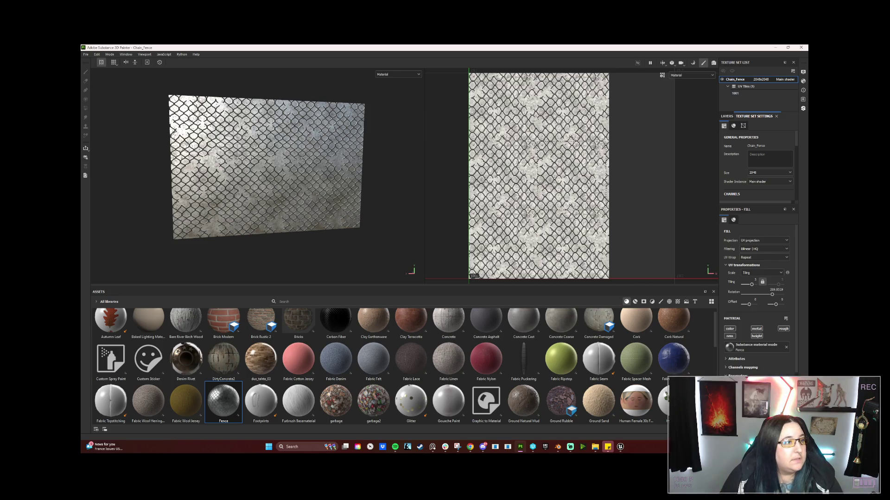
pyautogui.hotkey('alt', 'Tab')
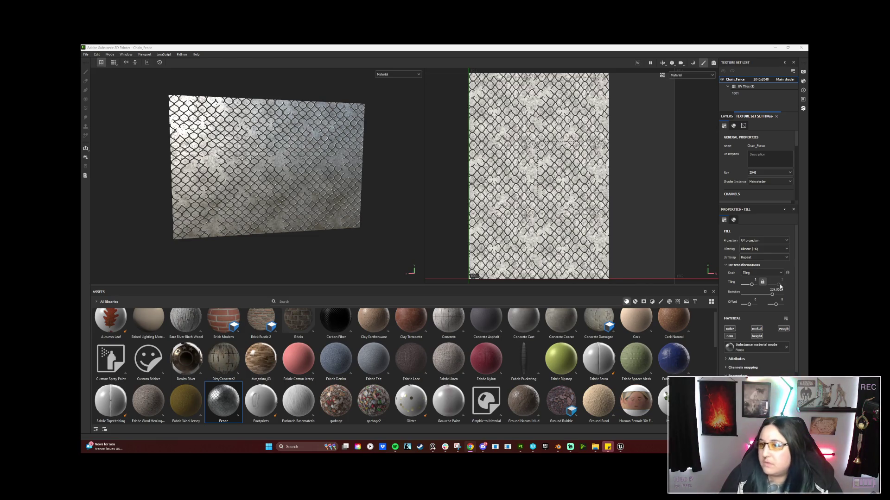
# Step: Expand the Fence fill's Channels mapping and open the Mask source list, currently no alpha
pyautogui.scroll(-3, 783, 346)
pyautogui.click(726, 282)
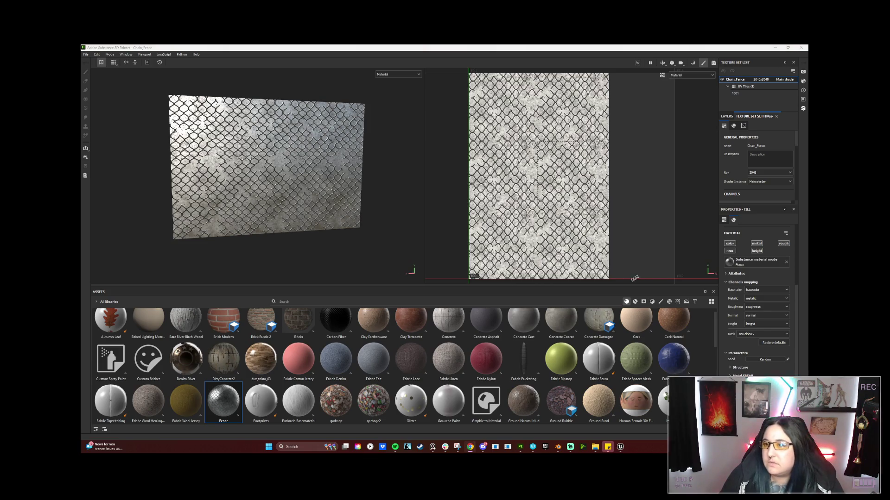
pyautogui.scroll(-1, 760, 306)
pyautogui.scroll(3, 760, 306)
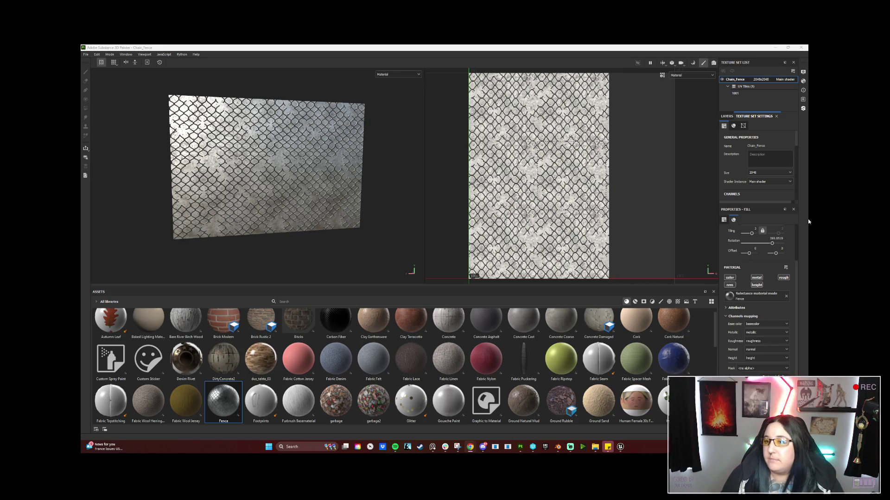
pyautogui.scroll(-1, 771, 315)
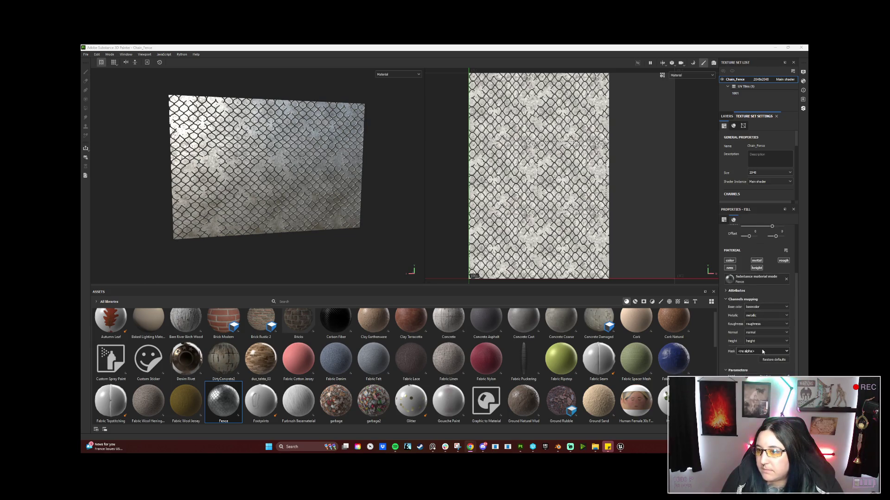
pyautogui.scroll(2, 758, 323)
pyautogui.scroll(2, 758, 324)
pyautogui.scroll(1, 758, 324)
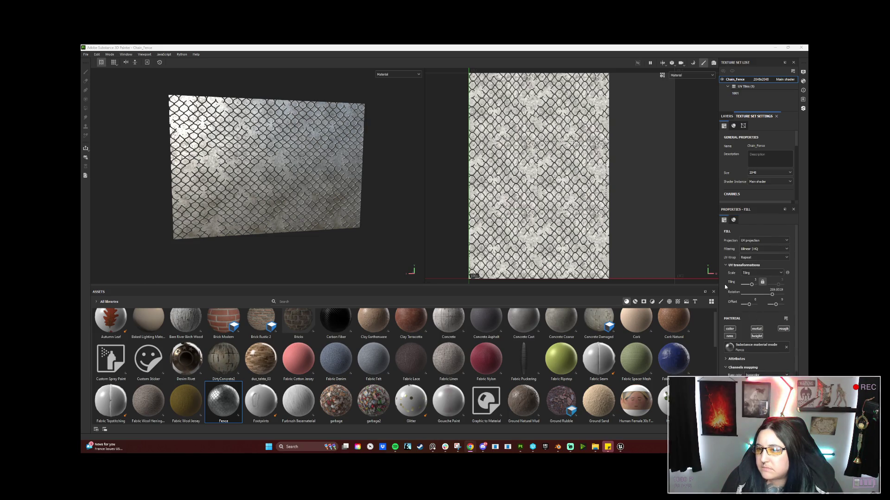
pyautogui.click(734, 221)
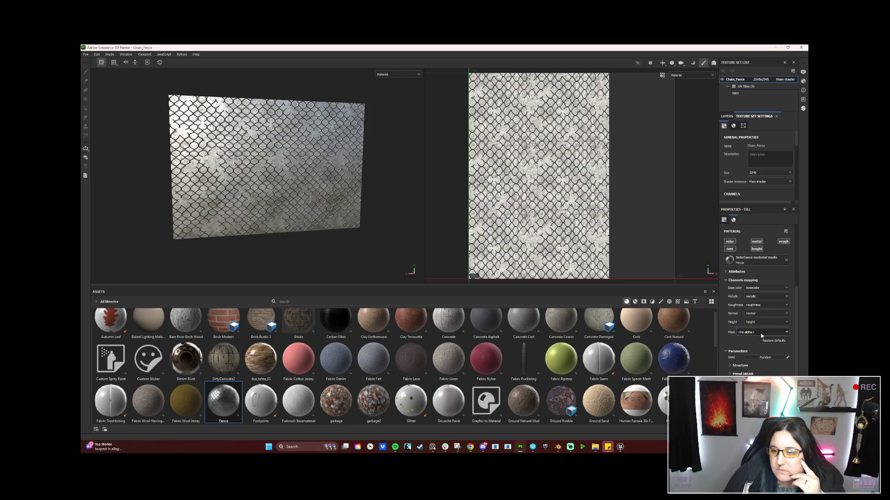
pyautogui.click(760, 334)
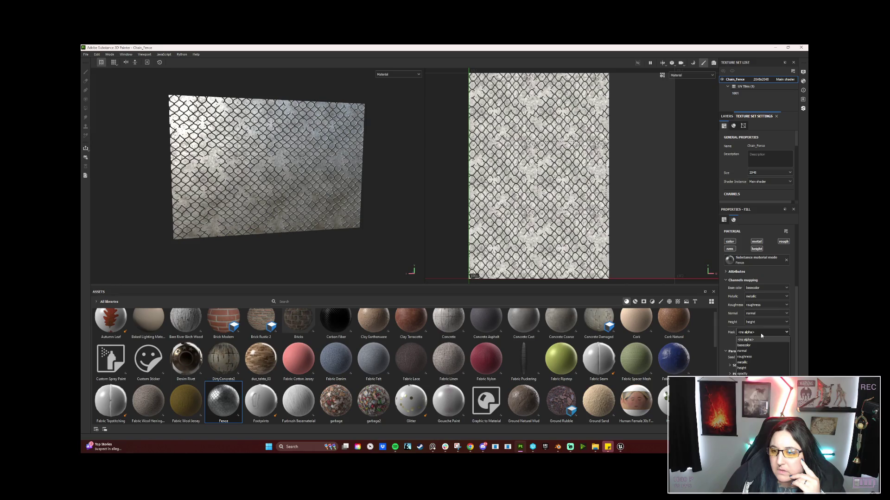
# Step: Map the Fence fill's Mask channel to opacity and return to the layer stack
pyautogui.click(744, 373)
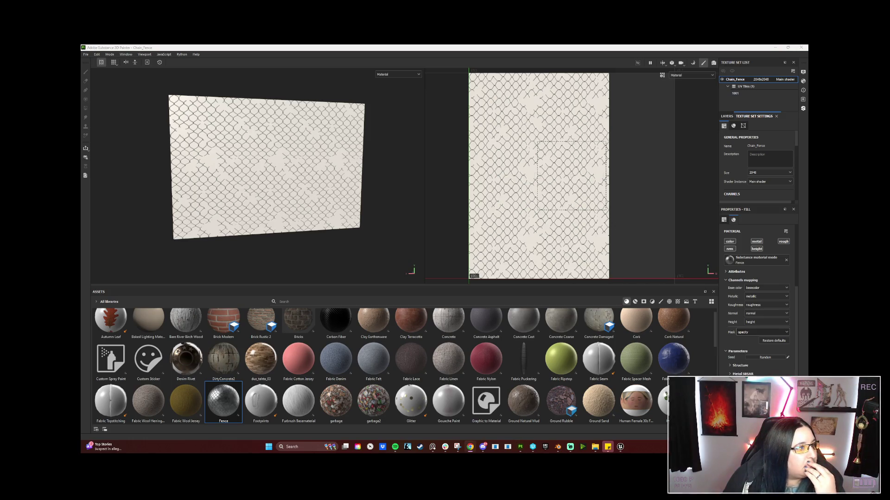
pyautogui.click(726, 116)
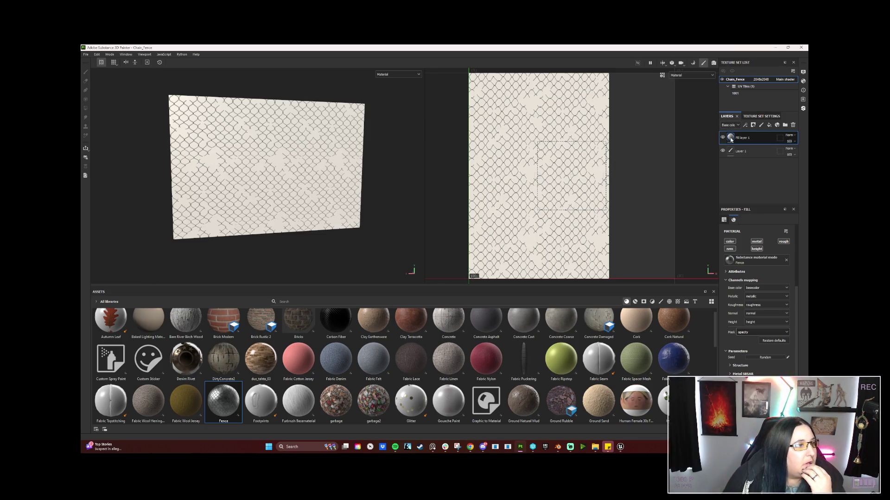
pyautogui.moveTo(731, 139)
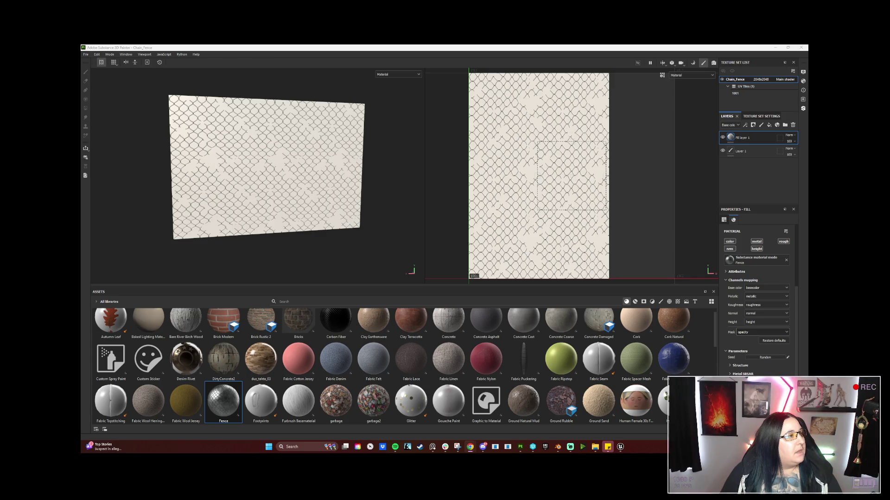
pyautogui.hotkey('alt', 'Tab')
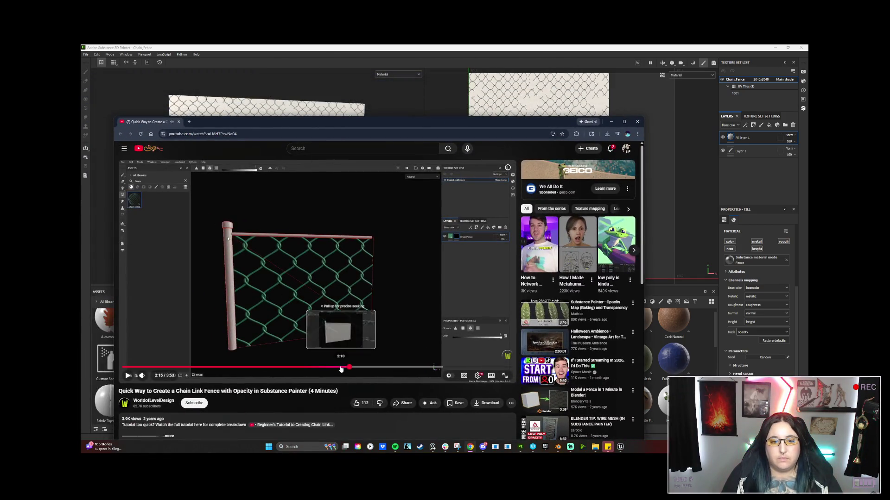
pyautogui.click(342, 368)
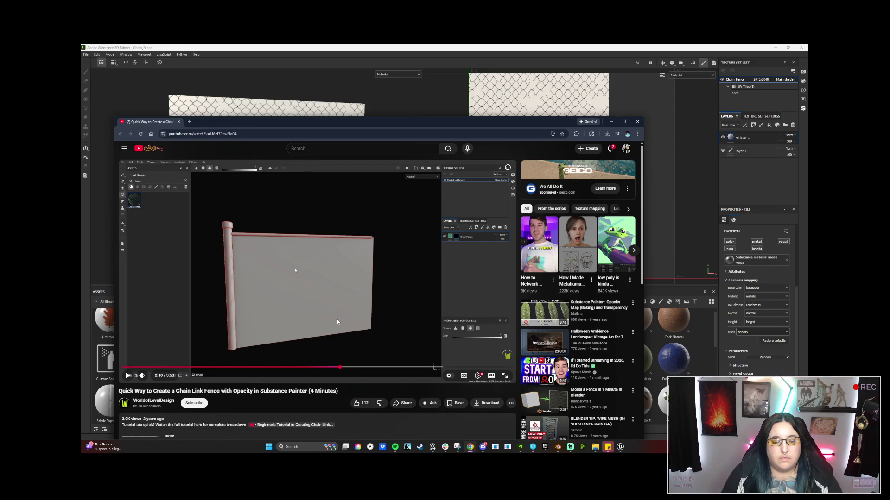
pyautogui.moveTo(305, 368); pyautogui.dragTo(306, 369)
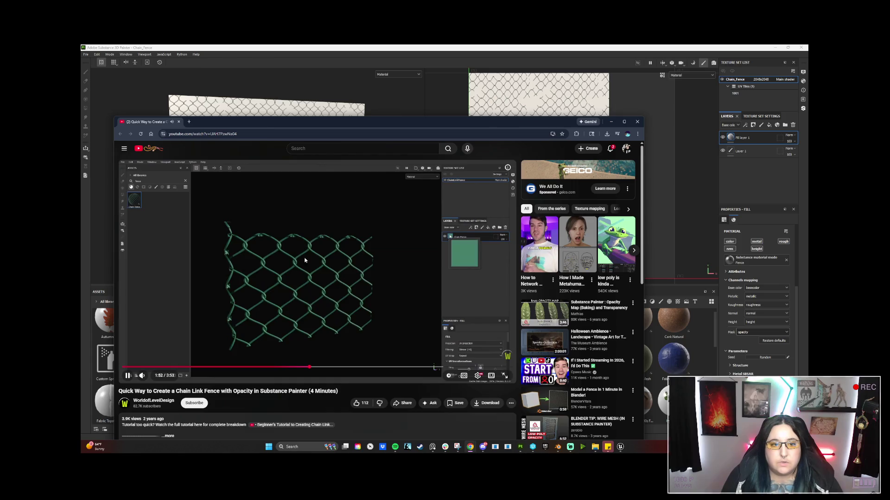
pyautogui.click(378, 301)
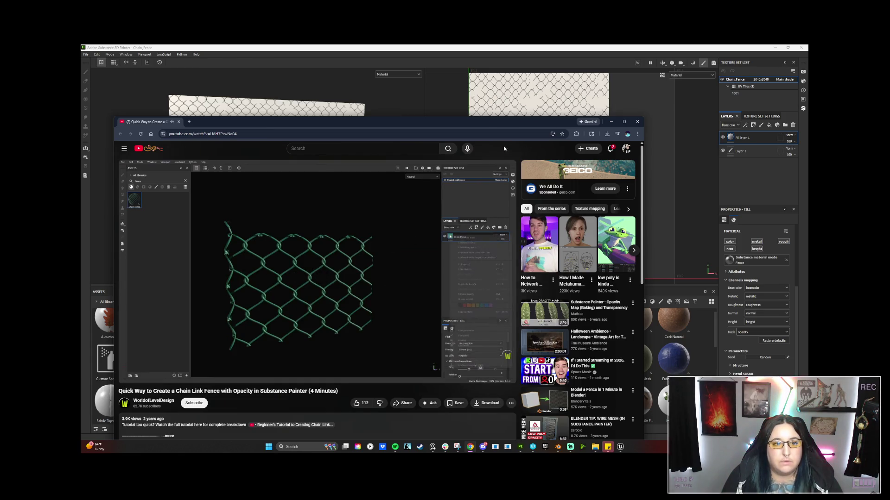
pyautogui.moveTo(518, 121); pyautogui.dragTo(484, 129)
pyautogui.click(570, 128)
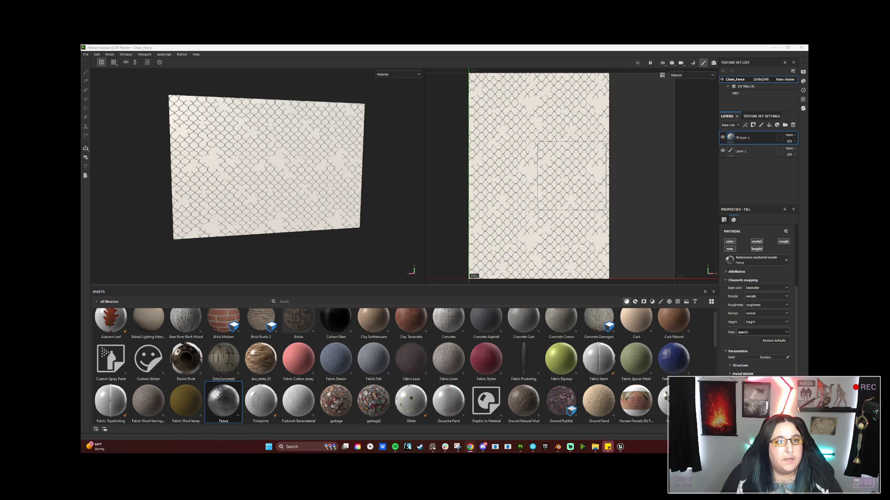
# Step: Restore the channel mapping defaults, set Mask to opacity again, and preview in Iray
pyautogui.moveTo(263, 142)
pyautogui.mouseDown()
pyautogui.moveTo(436, 145)
pyautogui.moveTo(253, 148)
pyautogui.moveTo(272, 157)
pyautogui.moveTo(397, 145)
pyautogui.moveTo(191, 149)
pyautogui.mouseUp()
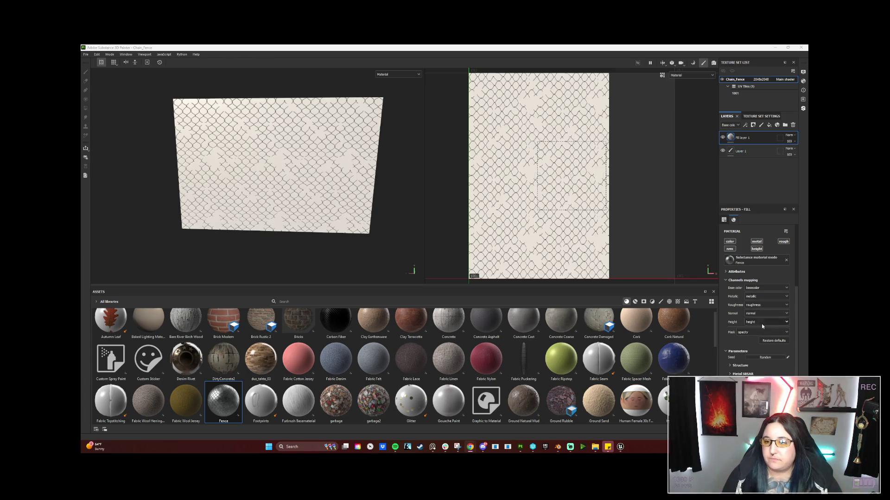
pyautogui.click(774, 341)
pyautogui.click(762, 332)
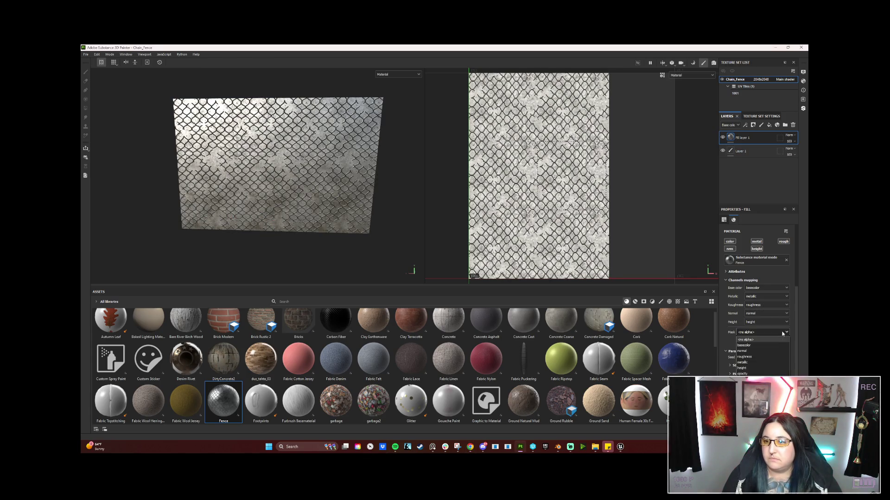
pyautogui.click(747, 374)
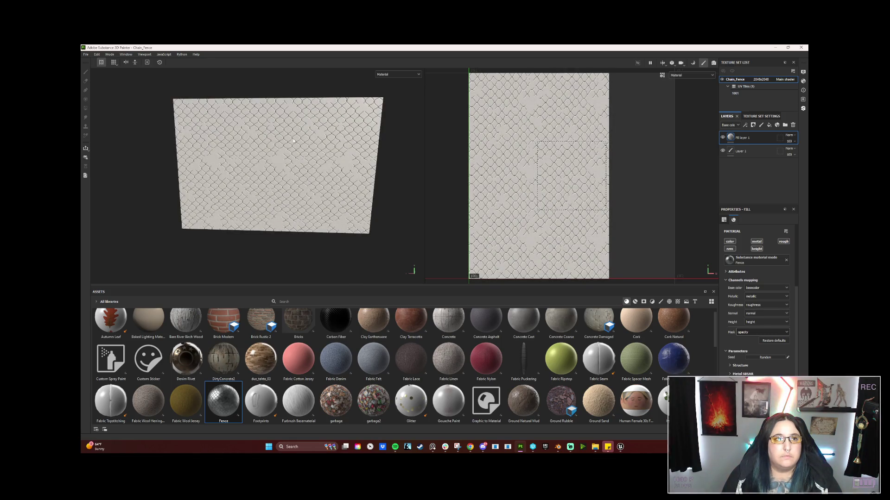
pyautogui.press('F10')
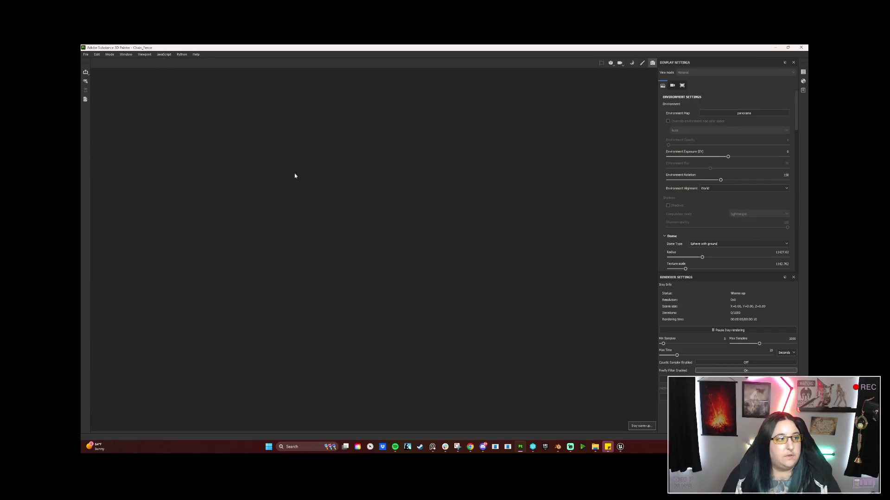
pyautogui.moveTo(345, 235); pyautogui.dragTo(363, 217)
pyautogui.moveTo(489, 240)
pyautogui.mouseDown()
pyautogui.moveTo(457, 240)
pyautogui.moveTo(524, 245)
pyautogui.mouseUp()
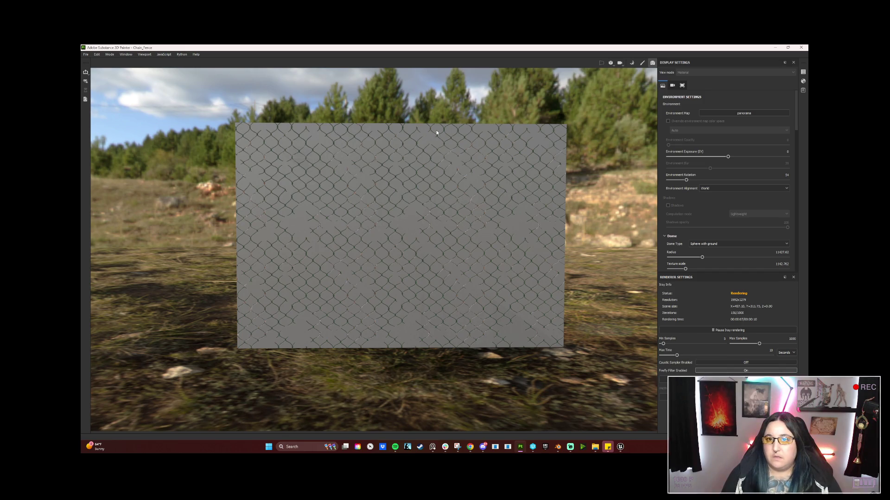
pyautogui.press('F10')
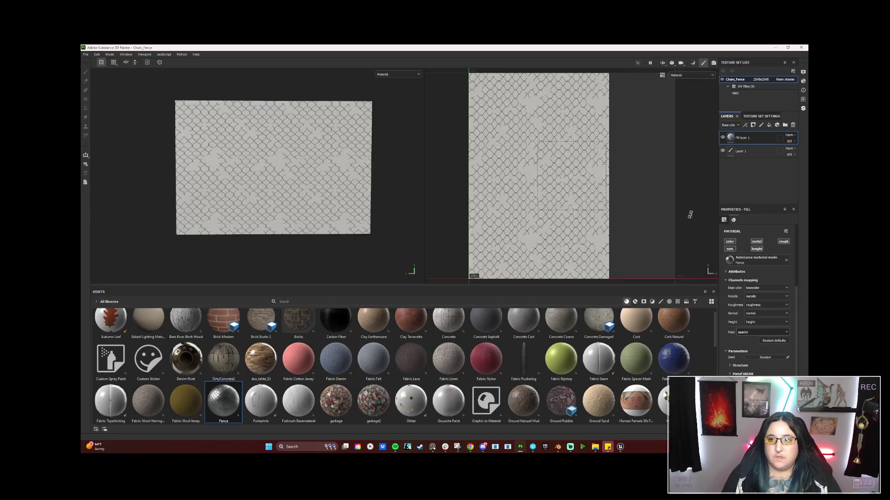
# Step: Delete the leftover Layer 1 and the old fence fill, then add a new fill layer
pyautogui.click(767, 153)
pyautogui.click(793, 124)
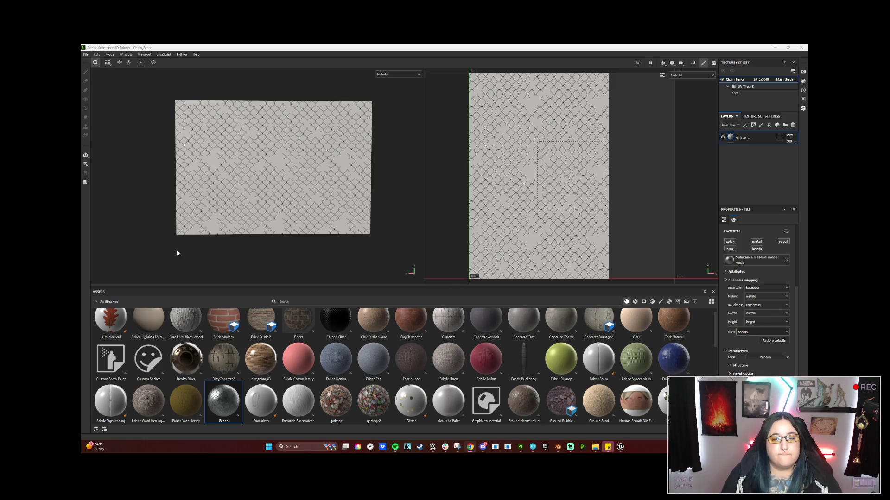
pyautogui.click(793, 124)
pyautogui.click(770, 125)
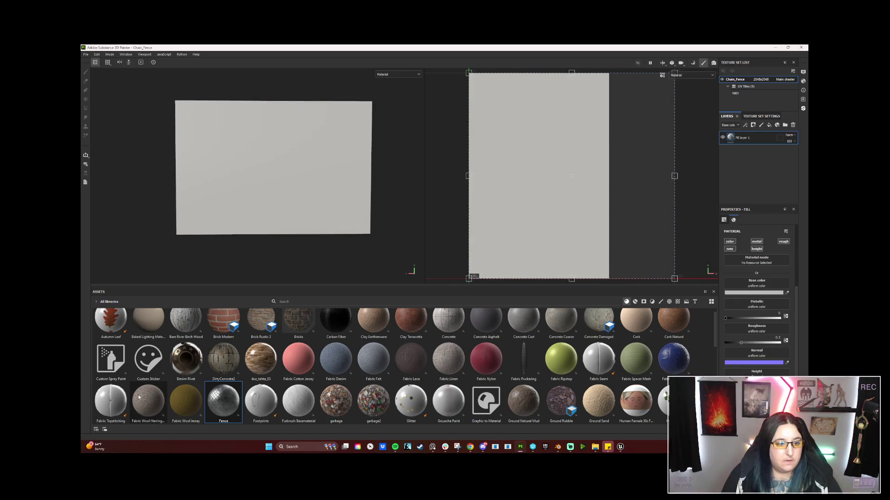
# Step: Apply Steel_chain_fence to the new fill, then undo and redo to restore the pale chain-link pattern
pyautogui.scroll(-5, 166, 398)
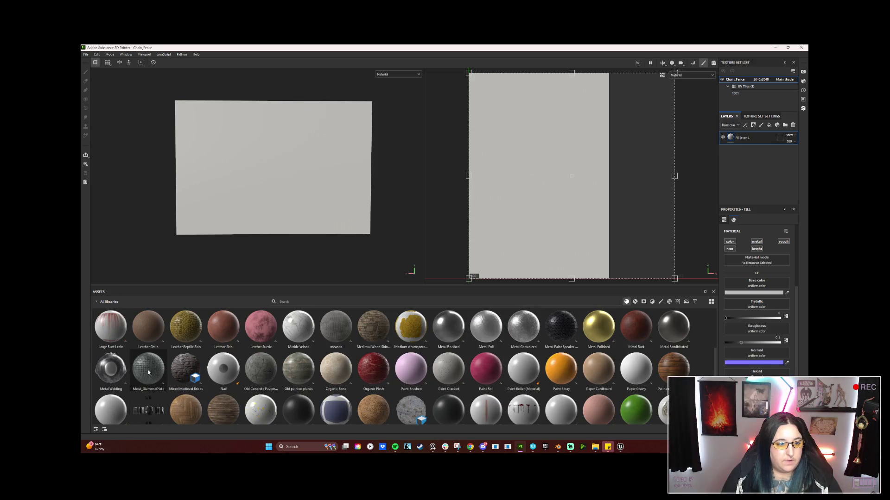
pyautogui.scroll(-5, 188, 379)
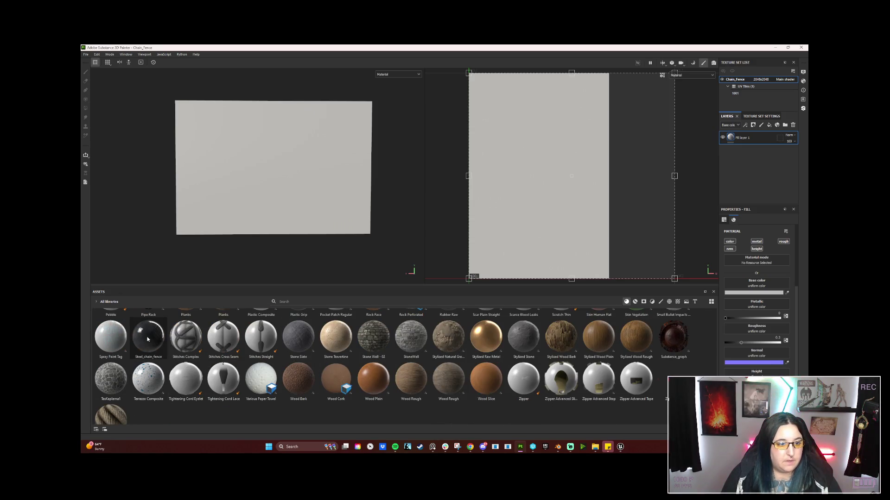
pyautogui.moveTo(149, 336); pyautogui.dragTo(647, 178)
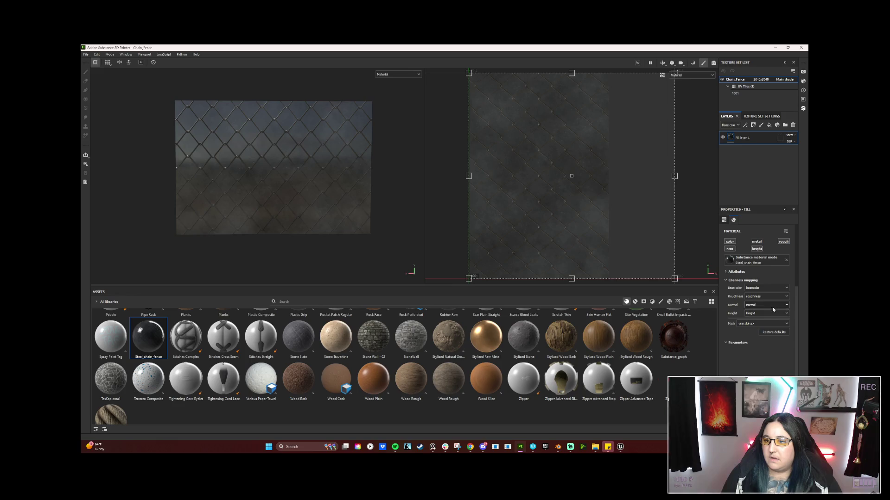
pyautogui.click(741, 273)
pyautogui.click(741, 272)
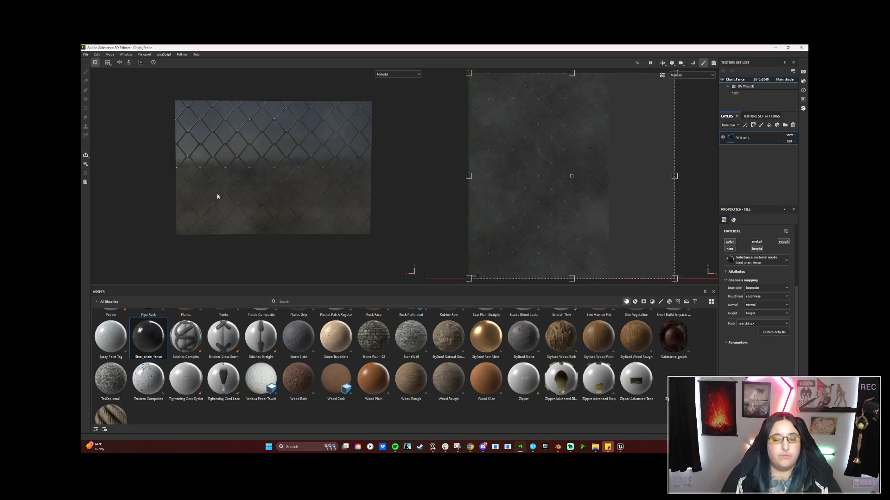
pyautogui.hotkey('ctrl', 'z')
pyautogui.hotkey('ctrl', 'y')
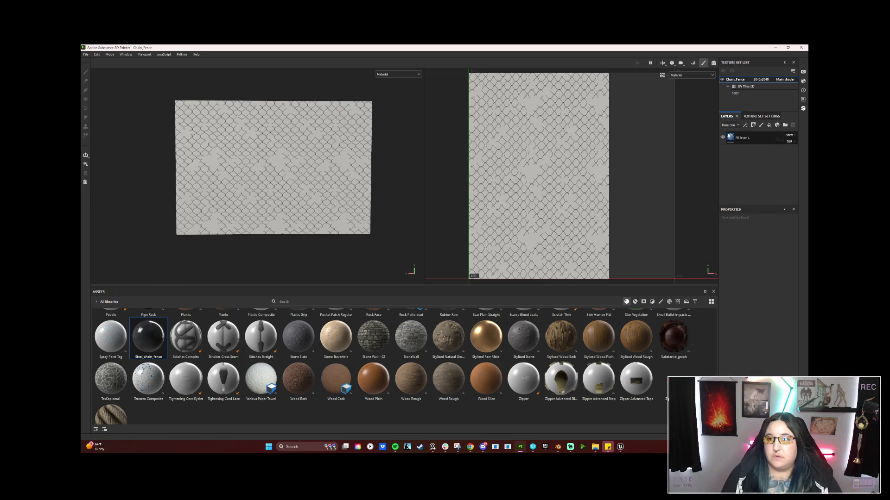
# Step: Export the Chain_Fence texture maps as 2048 PNGs and switch to Unreal Engine
pyautogui.click(760, 138)
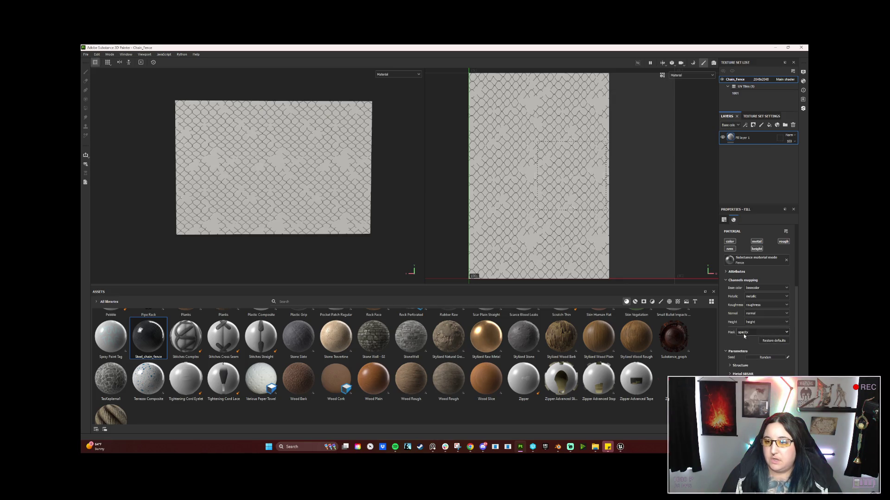
pyautogui.click(85, 55)
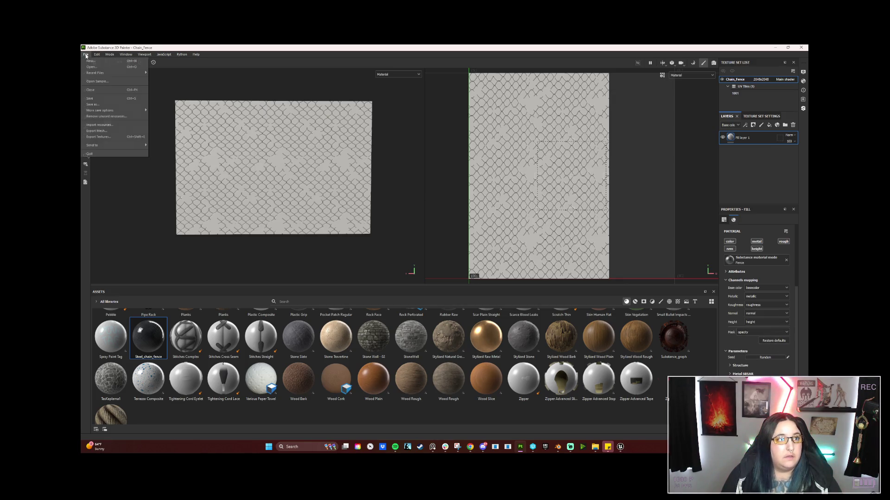
pyautogui.click(98, 137)
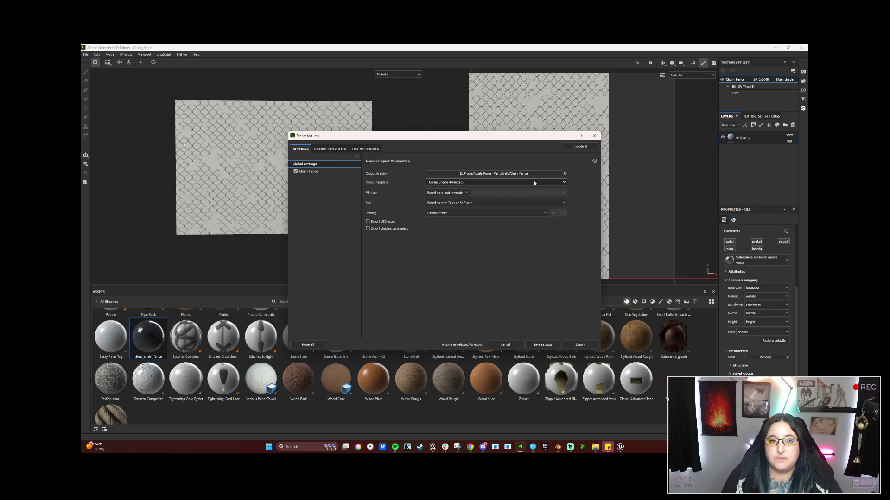
pyautogui.click(573, 345)
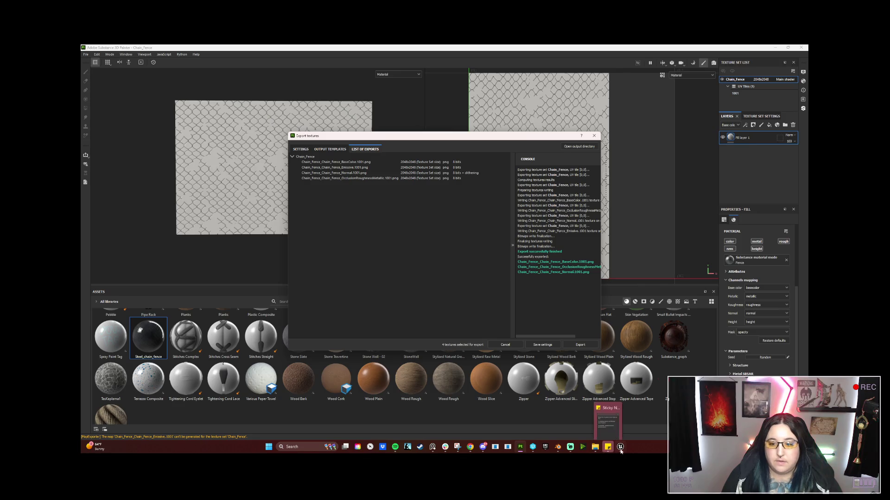
pyautogui.moveTo(621, 451)
pyautogui.click(528, 427)
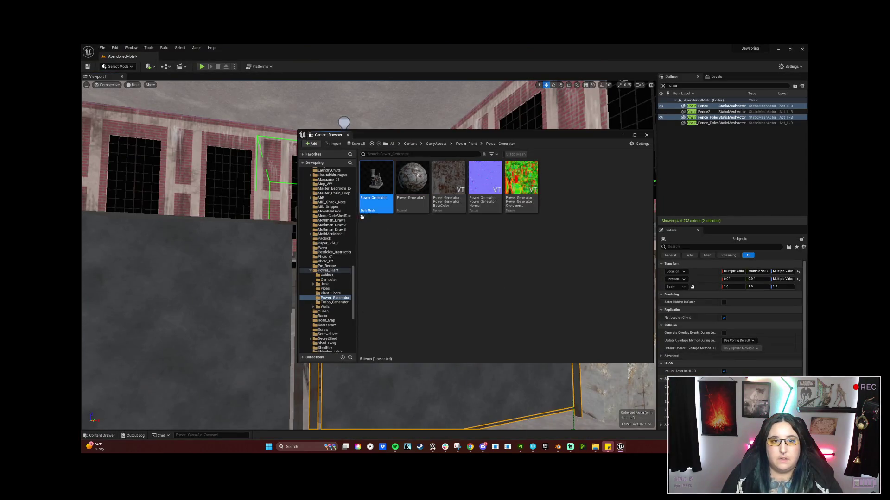
# Step: Browse from the fence in the level to its Chain_Fence assets in the Content Browser
pyautogui.click(270, 329)
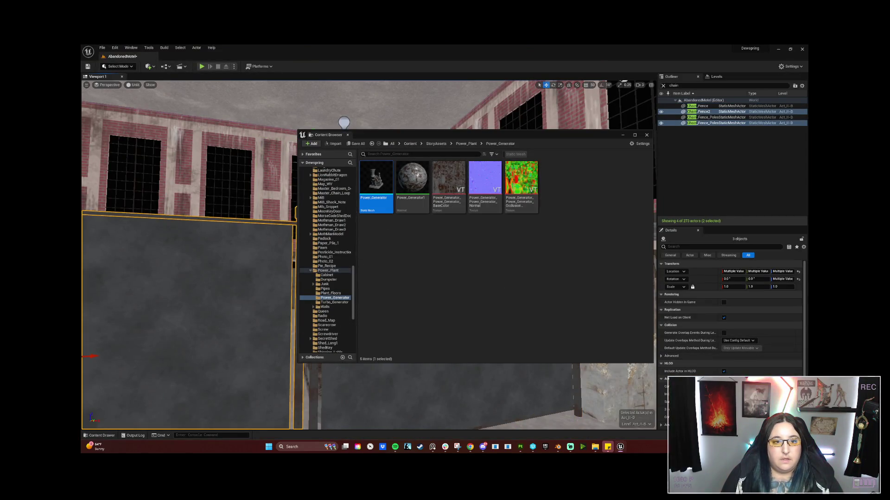
pyautogui.rightClick(270, 329)
pyautogui.click(313, 205)
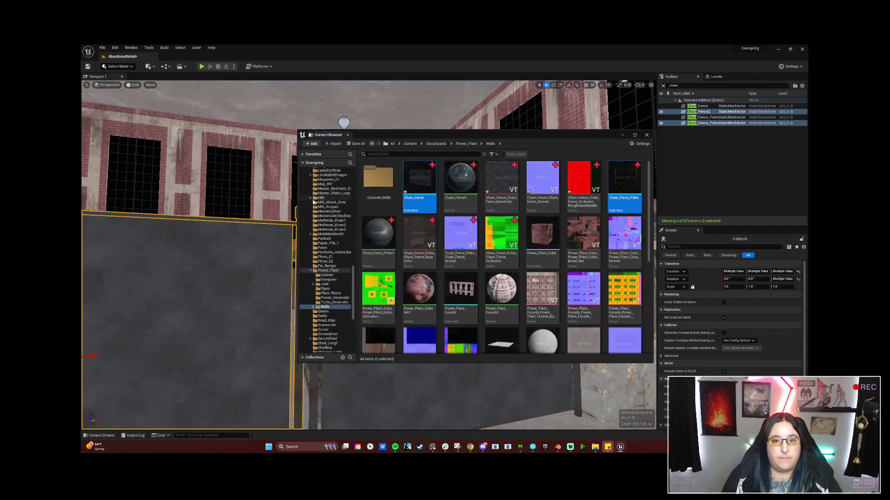
pyautogui.rightClick(422, 185)
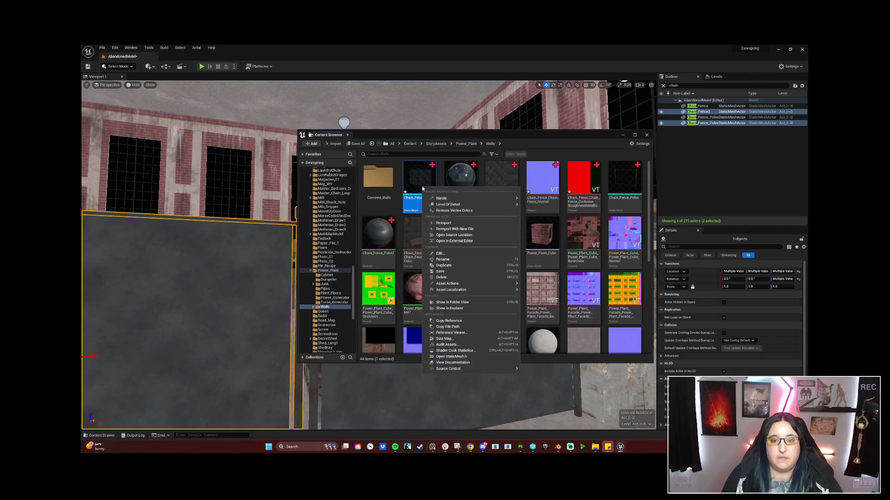
# Step: Reimport the BaseColor, Normal and Occlusion textures and frame the updated fence panels
pyautogui.click(504, 182)
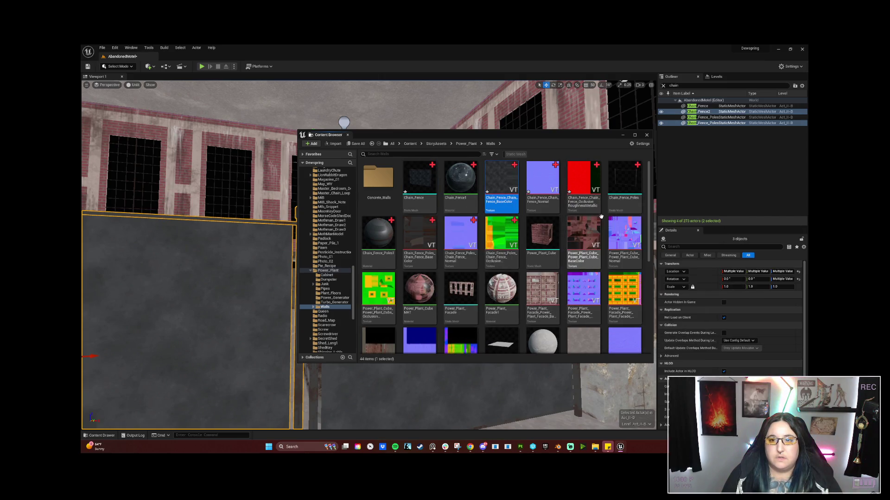
pyautogui.keyDown('shift'); pyautogui.click(583, 188); pyautogui.keyUp('shift')
pyautogui.rightClick(583, 187)
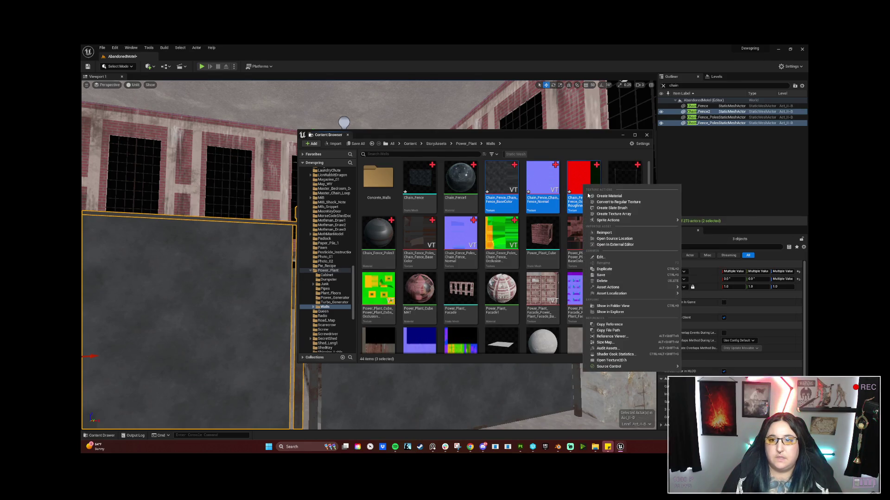
pyautogui.click(603, 232)
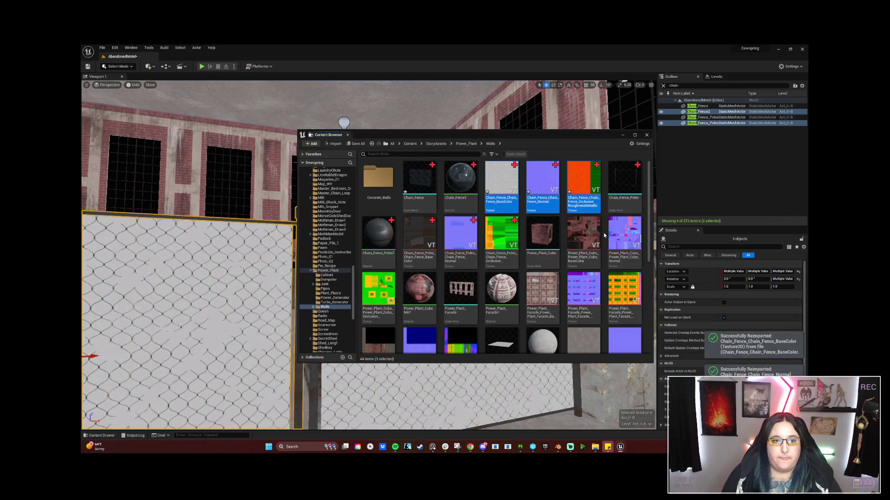
pyautogui.moveTo(579, 394); pyautogui.dragTo(579, 366)
pyautogui.moveTo(370, 278)
pyautogui.mouseDown()
pyautogui.moveTo(371, 297)
pyautogui.moveTo(403, 297)
pyautogui.moveTo(403, 278)
pyautogui.moveTo(347, 278)
pyautogui.mouseUp()
# Step: Frame the chain-link fences and play-test the level in Unreal, then return to Substance 3D Painter
pyautogui.press('f')
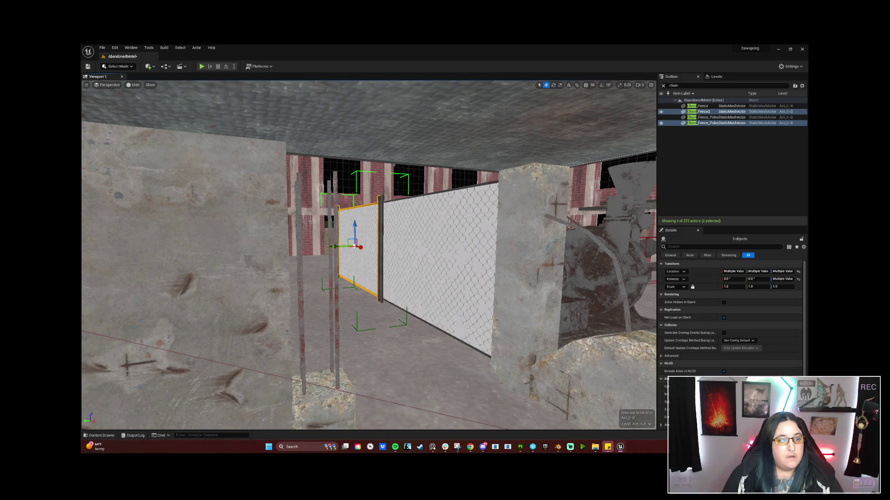
pyautogui.hotkey('alt', 'p')
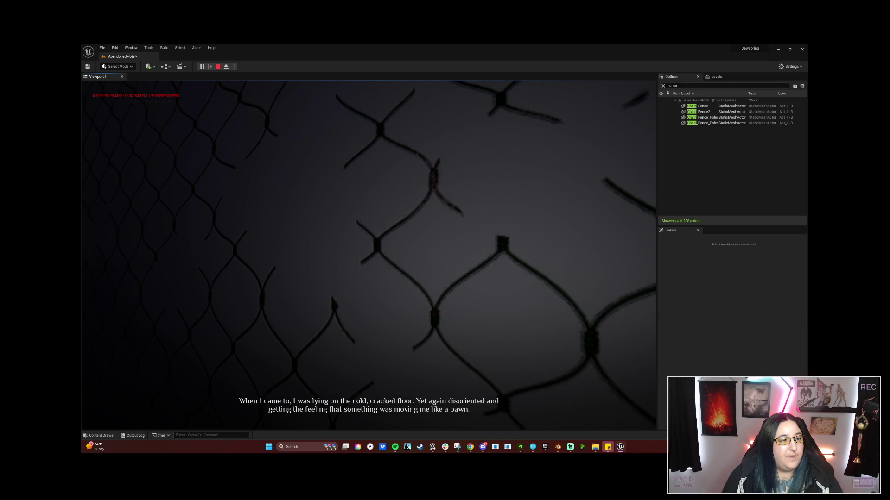
pyautogui.press('Escape')
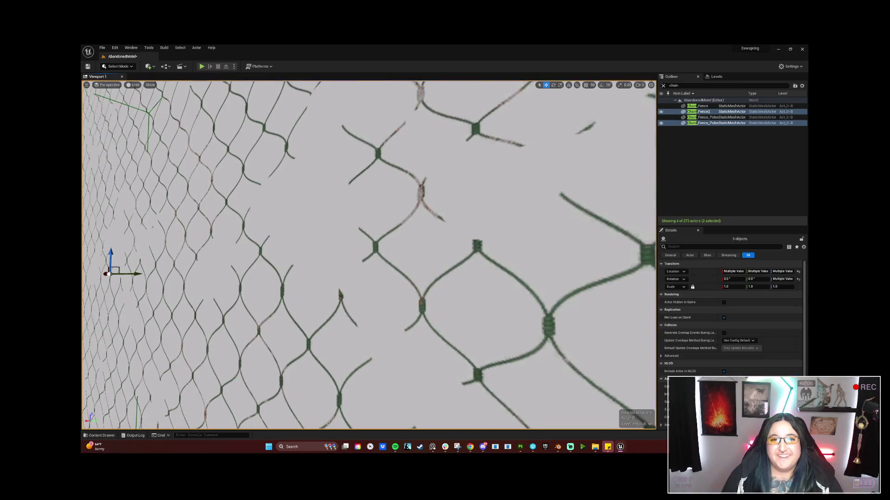
pyautogui.press('f')
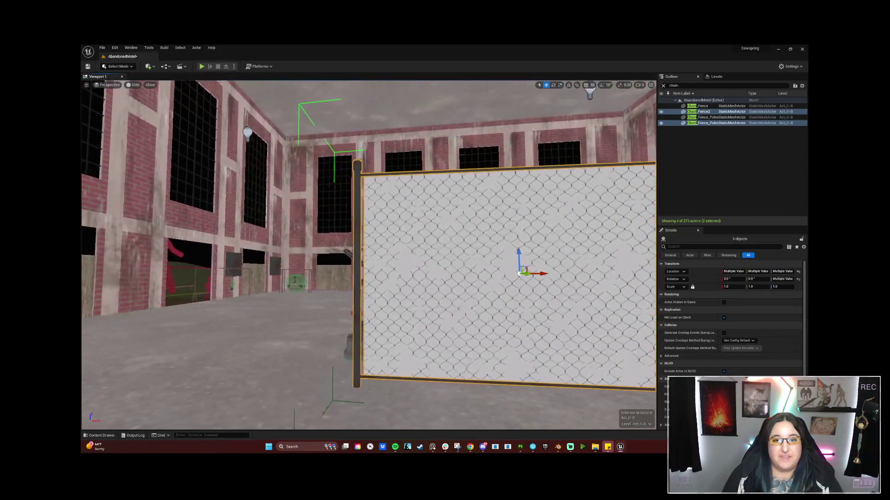
pyautogui.press('w')
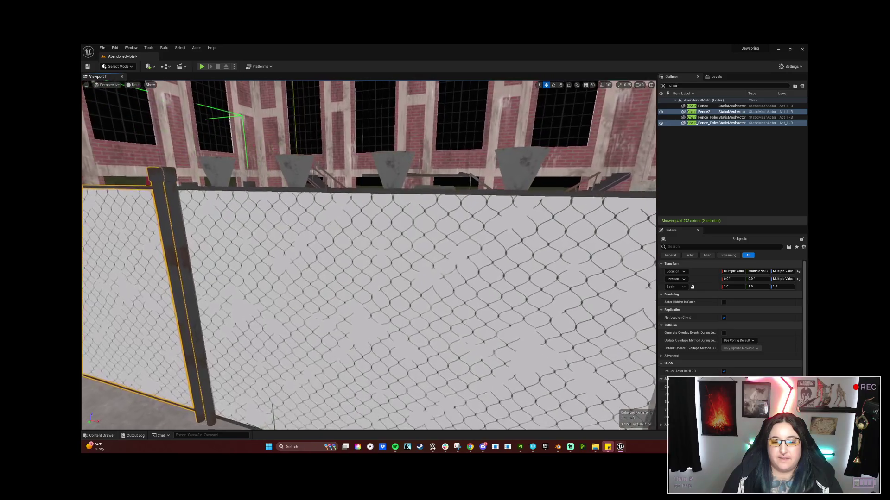
pyautogui.click(519, 451)
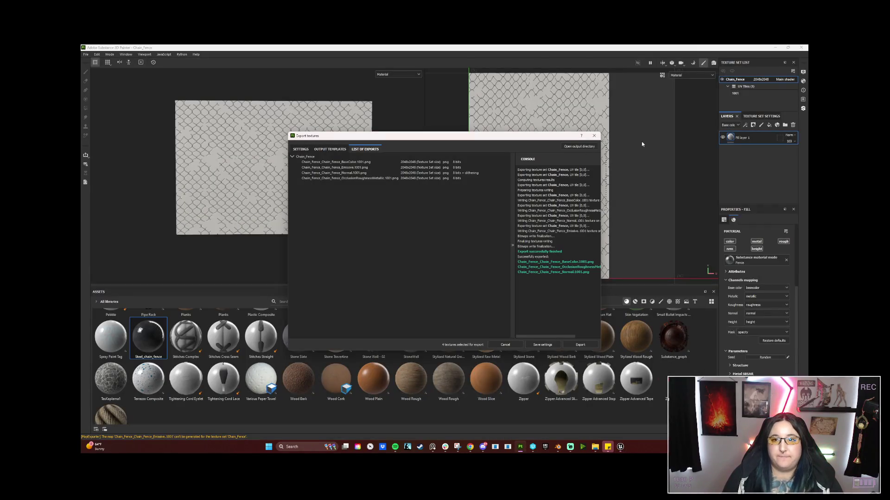
pyautogui.click(593, 136)
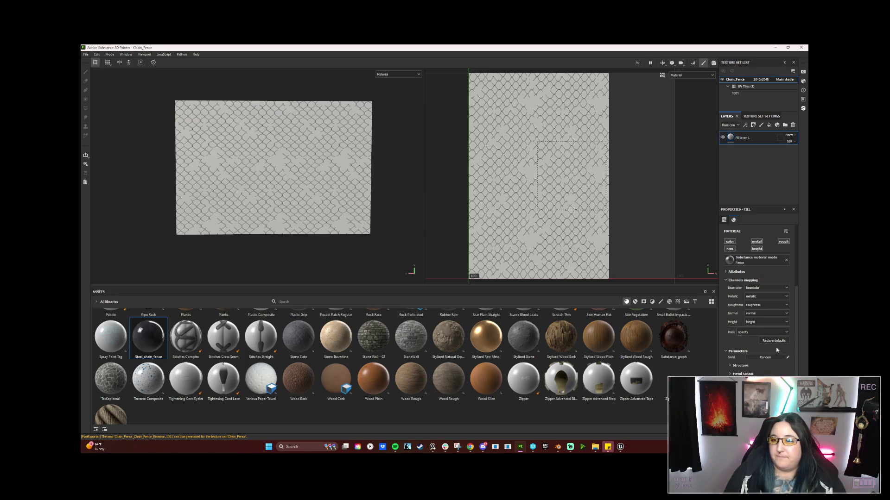
pyautogui.click(793, 125)
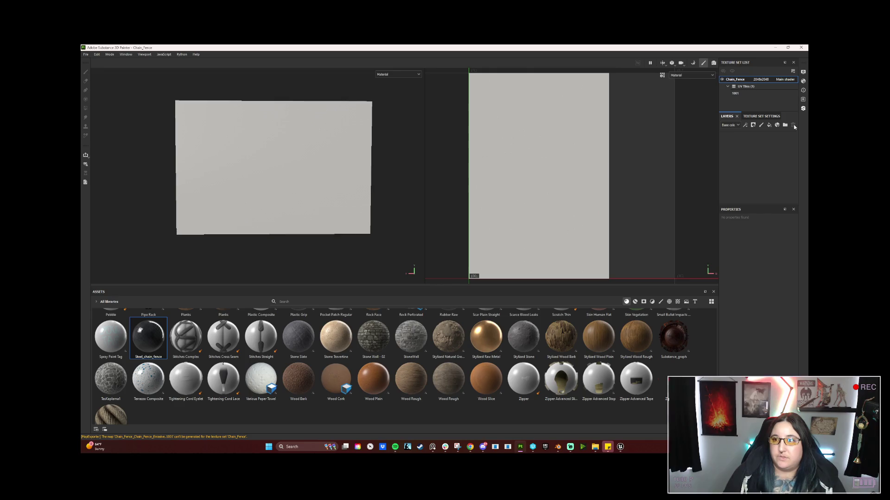
pyautogui.click(769, 126)
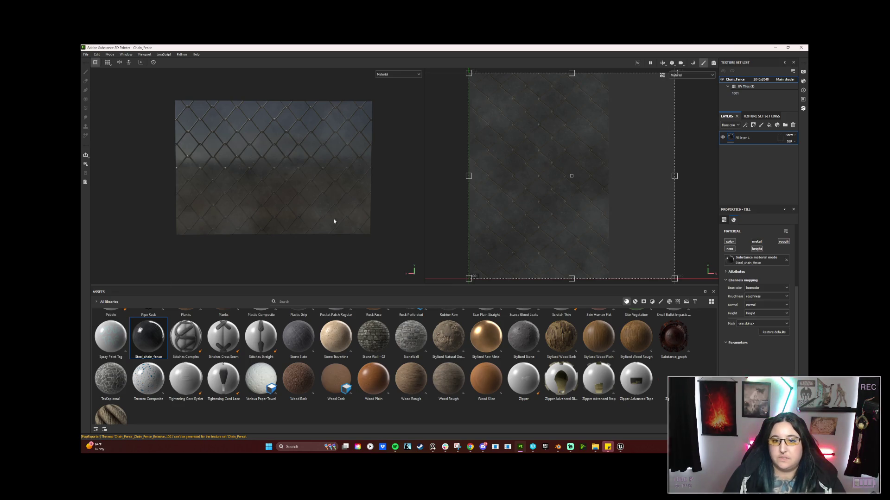
pyautogui.moveTo(681, 282)
pyautogui.mouseDown()
pyautogui.moveTo(602, 320)
pyautogui.moveTo(533, 297)
pyautogui.moveTo(487, 264)
pyautogui.mouseUp()
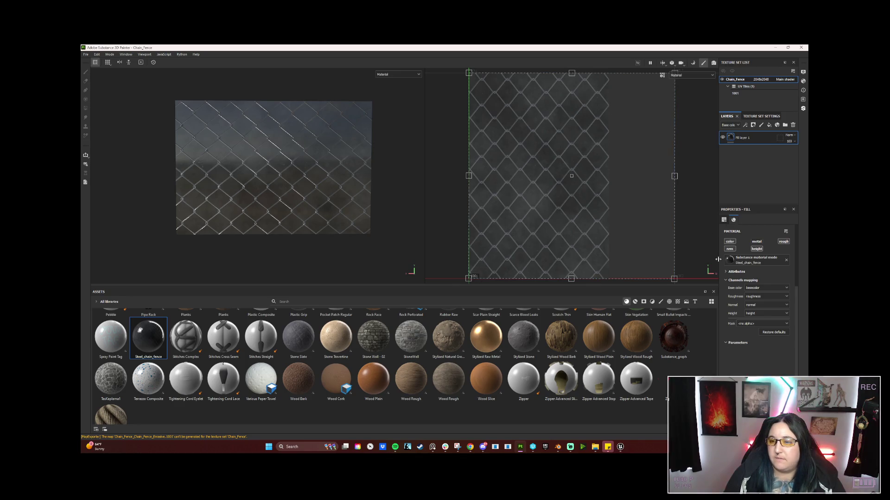
pyautogui.scroll(5, 761, 270)
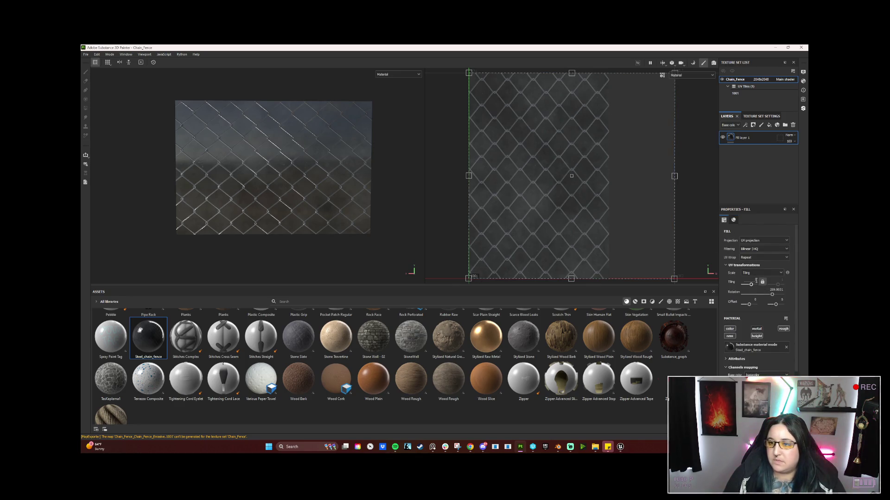
pyautogui.write('3')
pyautogui.press('Return')
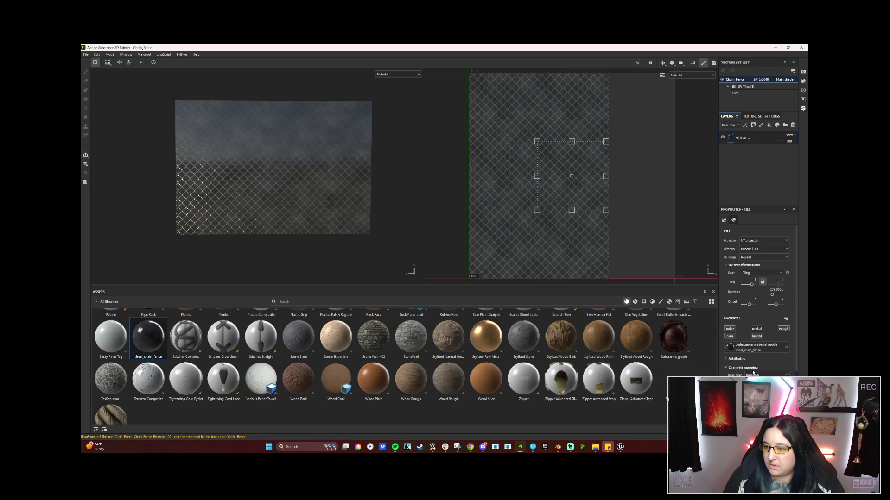
pyautogui.scroll(-5, 745, 313)
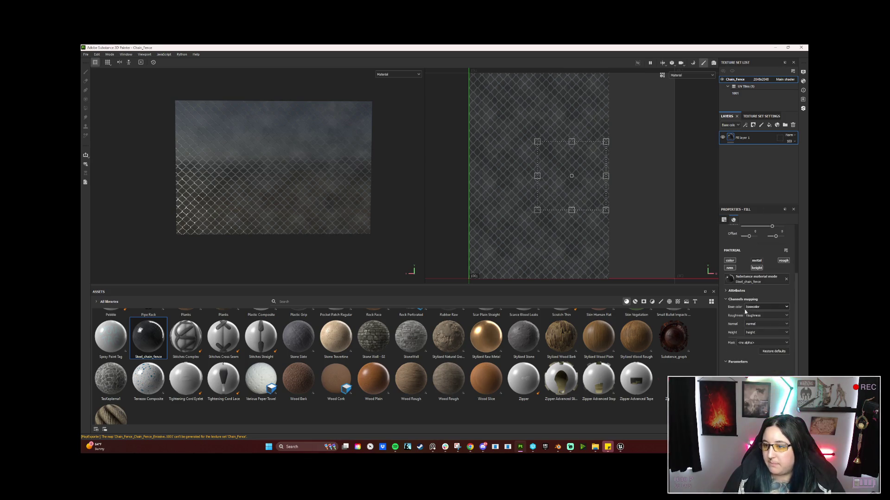
pyautogui.click(764, 324)
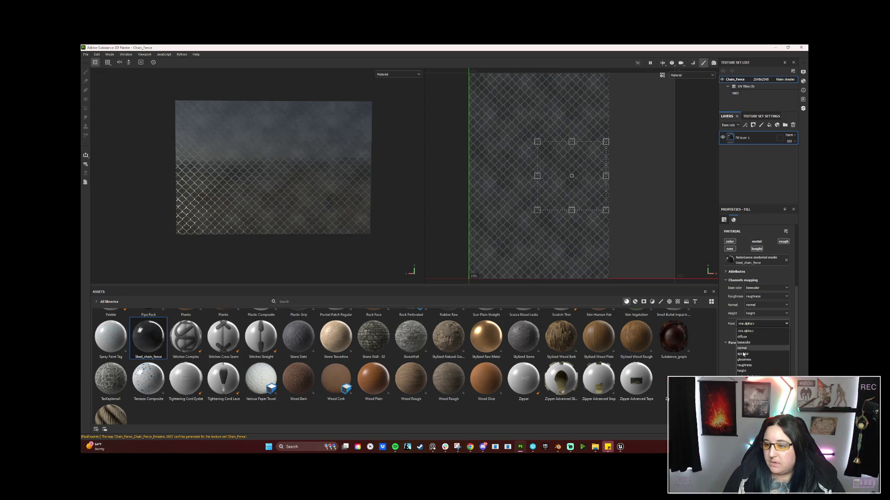
pyautogui.click(741, 376)
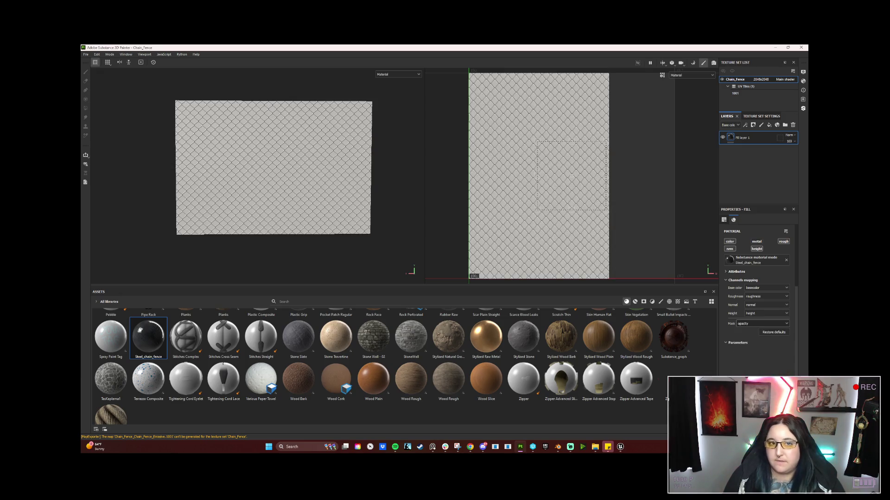
pyautogui.scroll(10, 239, 160)
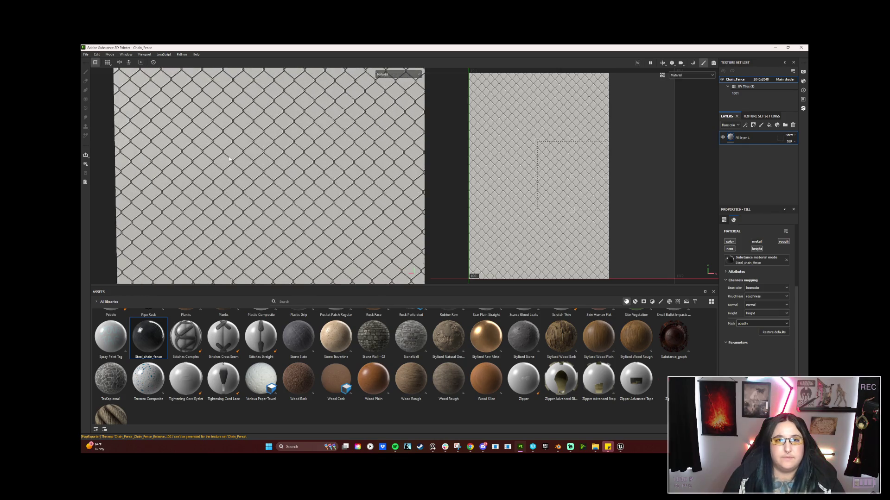
pyautogui.scroll(-10, 238, 160)
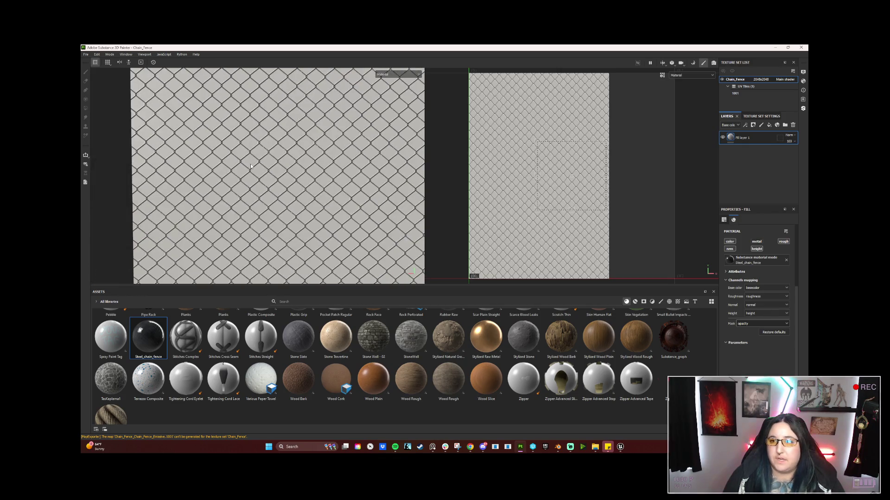
pyautogui.moveTo(238, 164)
pyautogui.mouseDown()
pyautogui.moveTo(405, 179)
pyautogui.moveTo(446, 173)
pyautogui.moveTo(239, 174)
pyautogui.mouseUp()
pyautogui.moveTo(308, 179); pyautogui.dragTo(290, 190)
pyautogui.click(560, 449)
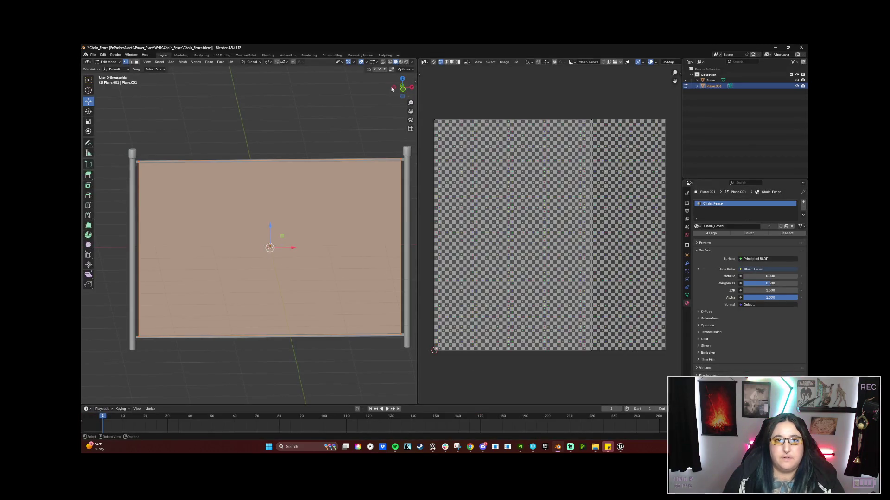
# Step: Return to Object Mode and turn on the Face Orientation overlay to check the plane's front side
pyautogui.click(361, 62)
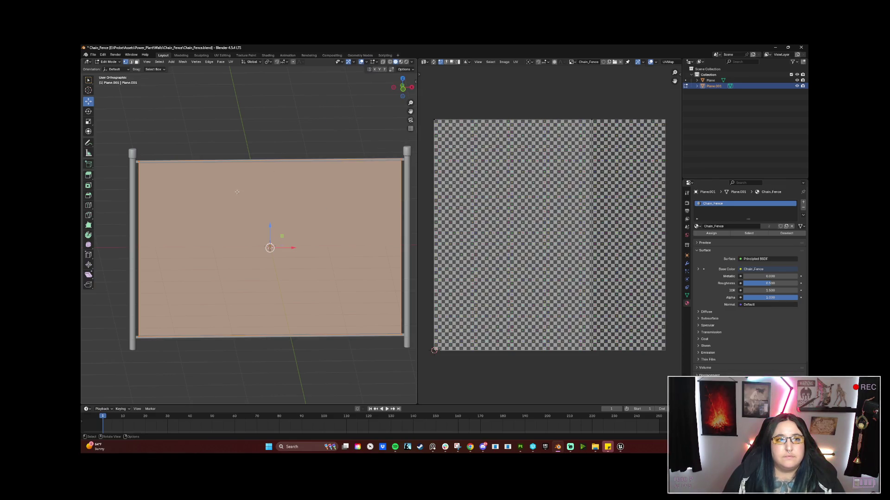
pyautogui.press('Tab')
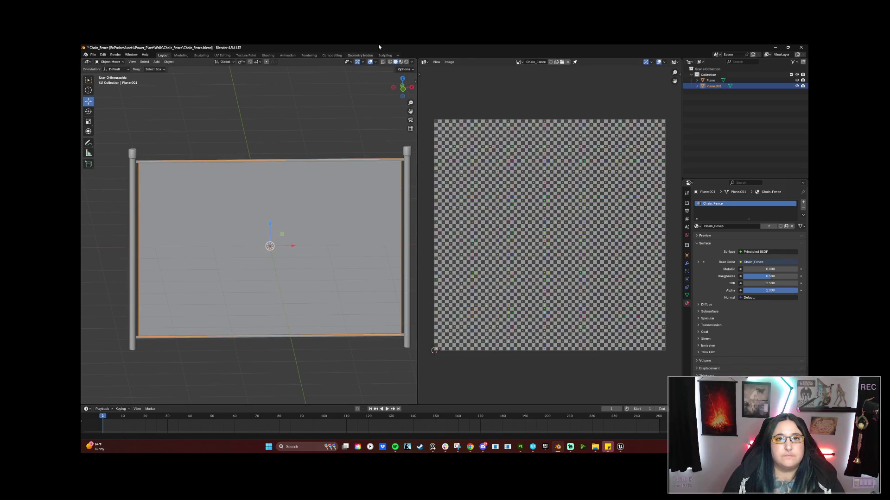
pyautogui.click(375, 62)
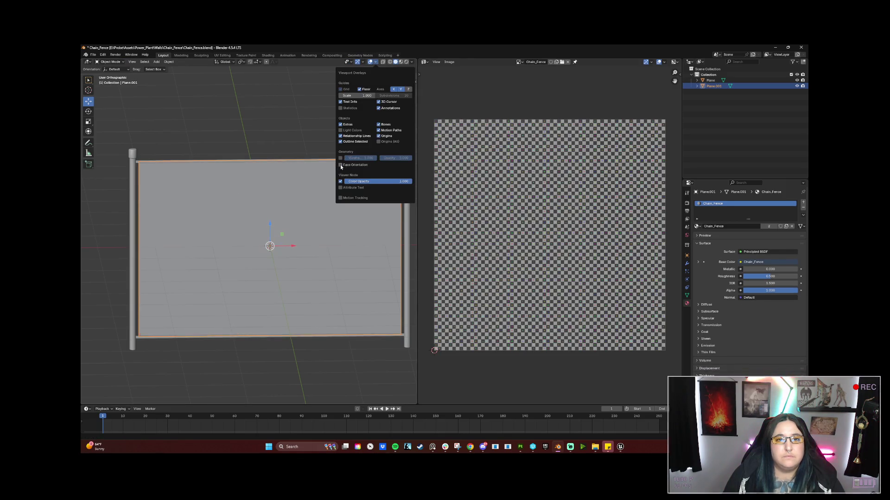
pyautogui.click(341, 165)
pyautogui.moveTo(318, 246)
pyautogui.mouseDown()
pyautogui.moveTo(402, 240)
pyautogui.moveTo(343, 222)
pyautogui.moveTo(324, 231)
pyautogui.moveTo(384, 256)
pyautogui.moveTo(320, 240)
pyautogui.moveTo(350, 199)
pyautogui.mouseUp()
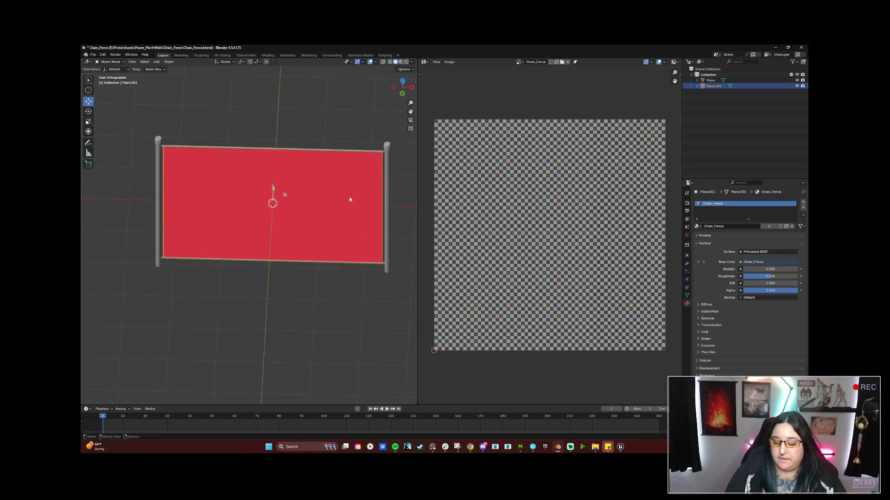
# Step: In Top view, rotate the fence plane 180° between the poles
pyautogui.press('KP_7')
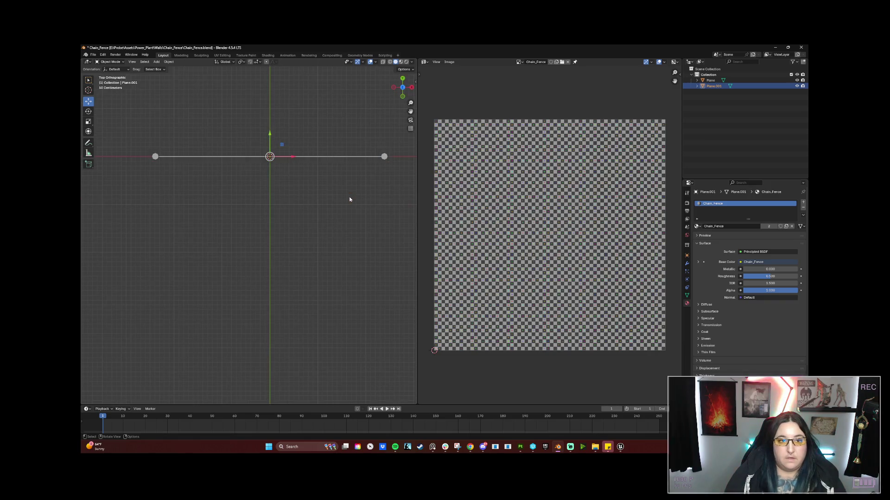
pyautogui.moveTo(347, 185); pyautogui.dragTo(351, 276)
pyautogui.press('r')
pyautogui.press('Return')
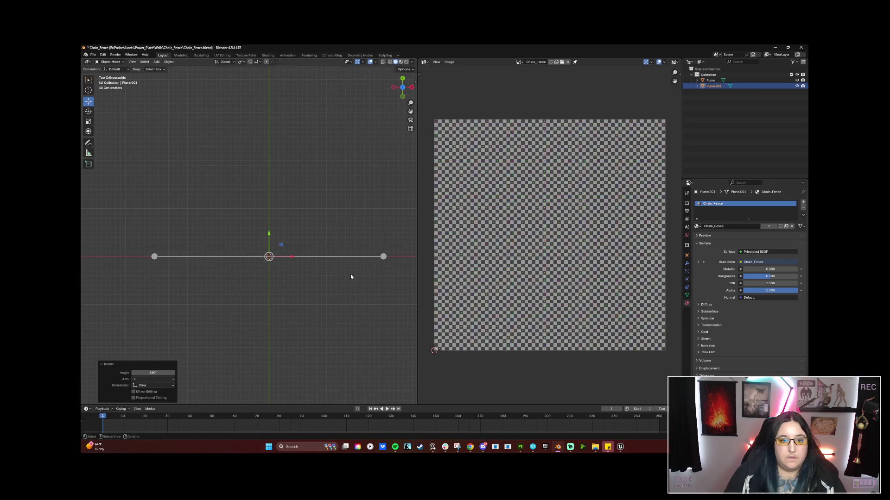
pyautogui.moveTo(319, 324)
pyautogui.mouseDown()
pyautogui.moveTo(362, 265)
pyautogui.moveTo(414, 267)
pyautogui.moveTo(316, 266)
pyautogui.mouseUp()
pyautogui.click(93, 55)
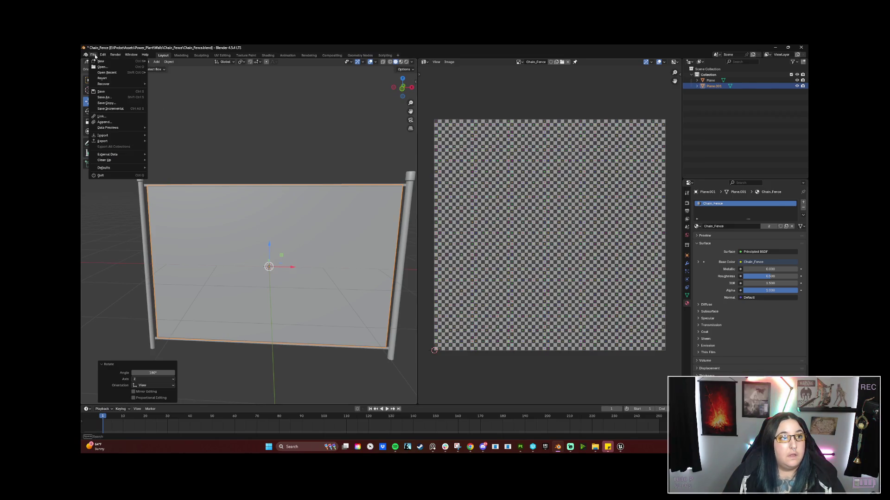
# Step: Export the fence plane as FBX over the existing Chain_Fence.fbx, then switch to Substance 3D Painter
pyautogui.moveTo(119, 142)
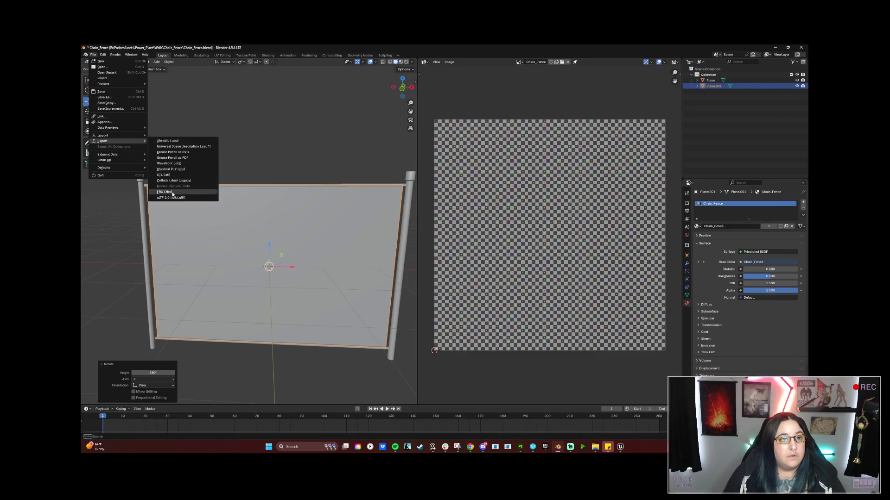
pyautogui.click(168, 192)
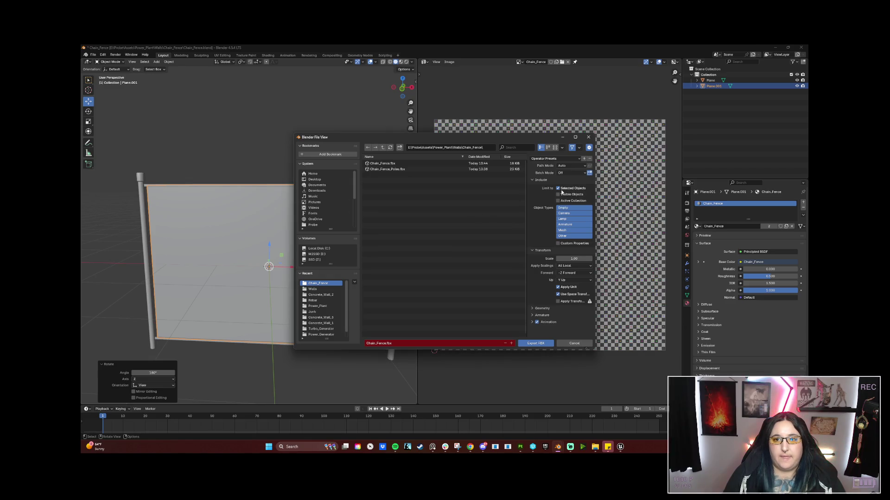
pyautogui.click(400, 164)
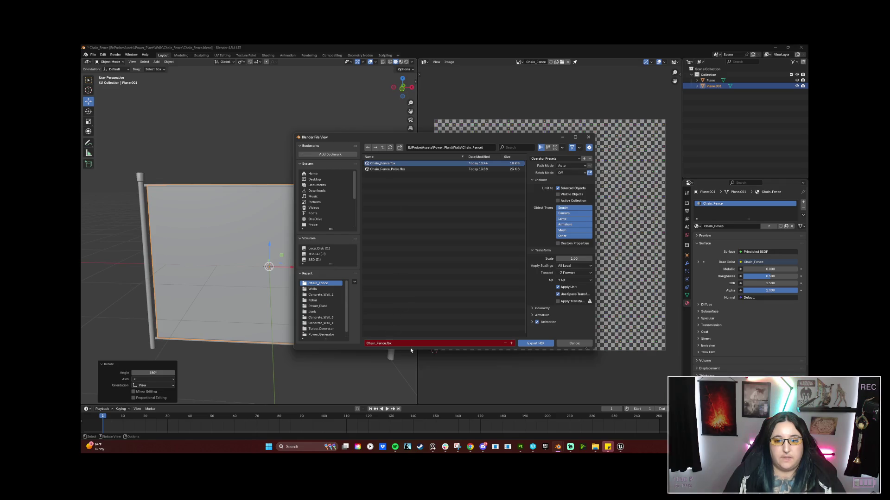
pyautogui.click(532, 345)
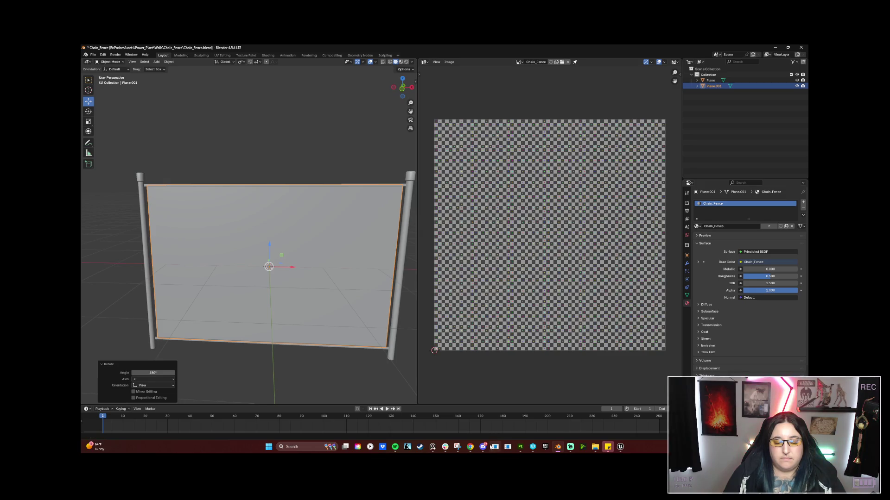
pyautogui.click(522, 448)
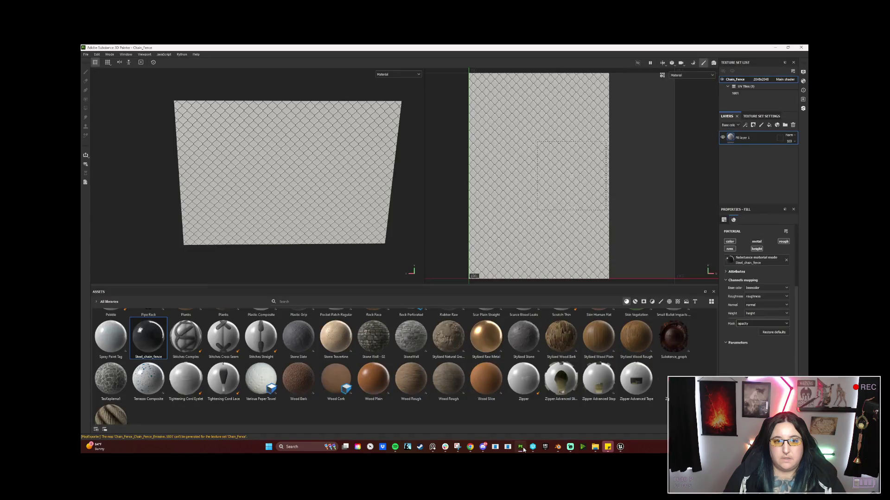
# Step: Replace the project mesh with the re-exported Chain_Fence.fbx through Project configuration
pyautogui.click(97, 55)
pyautogui.click(113, 73)
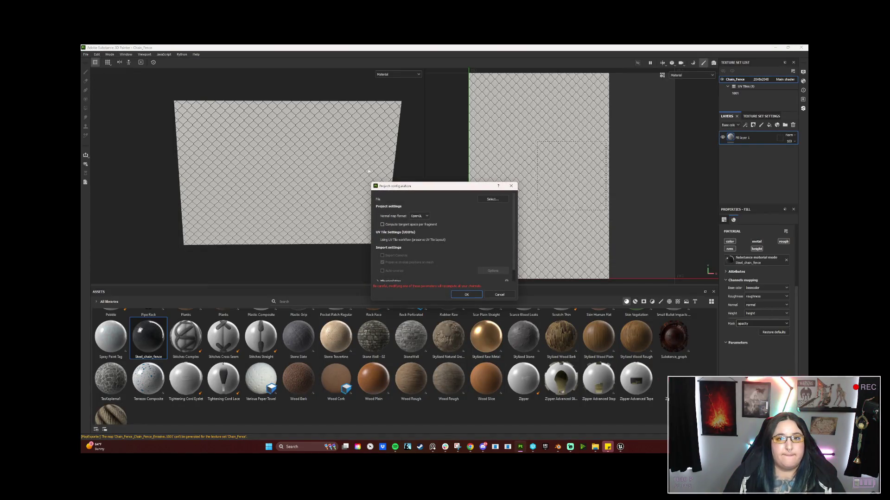
pyautogui.click(492, 199)
pyautogui.click(434, 247)
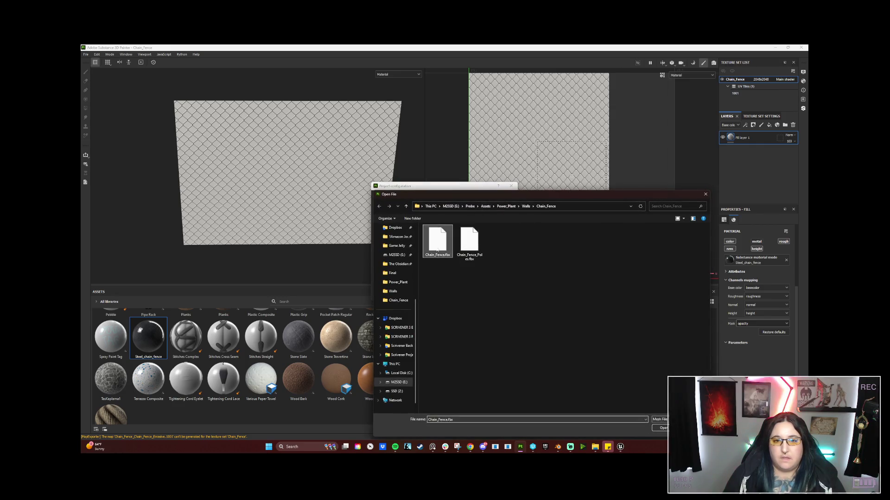
pyautogui.click(662, 428)
pyautogui.click(468, 295)
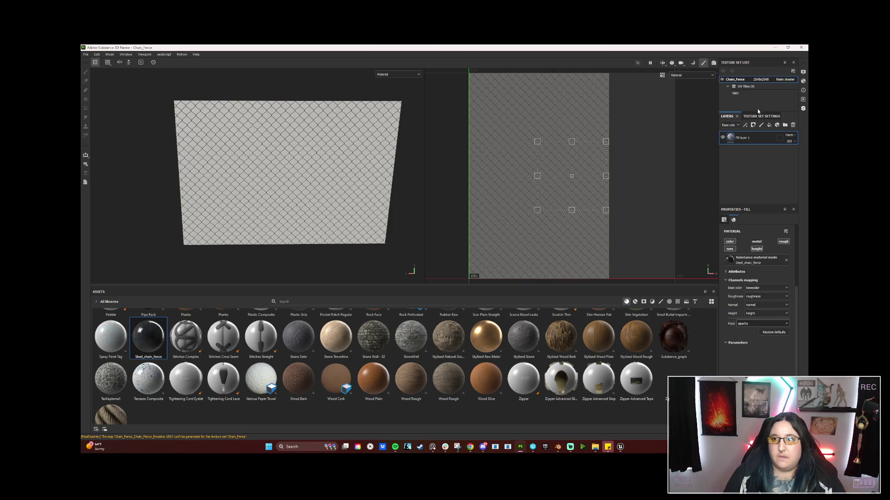
# Step: Bake the Chain_Fence mesh maps from Texture Set Settings and go back to painting mode
pyautogui.click(759, 117)
pyautogui.scroll(-3, 752, 192)
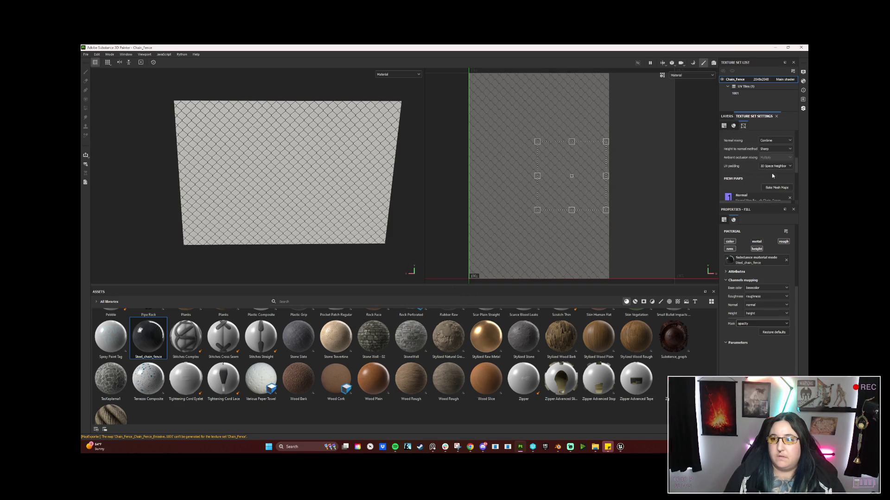
pyautogui.click(771, 190)
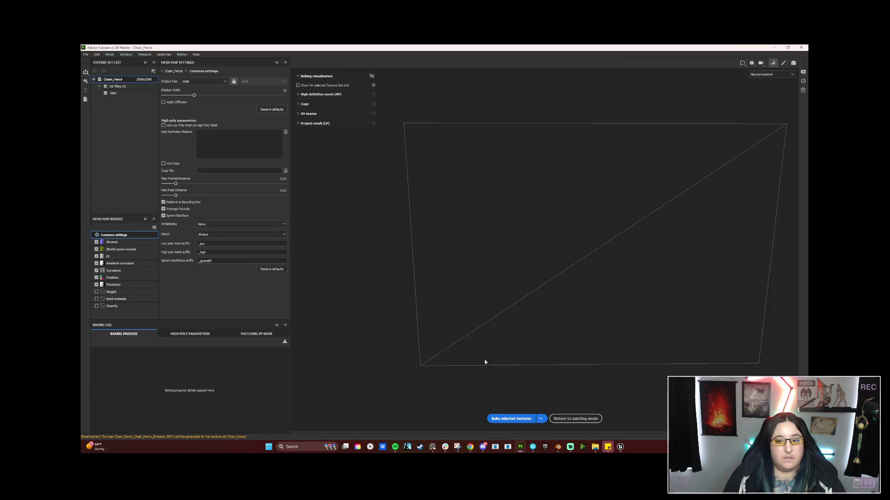
pyautogui.click(511, 419)
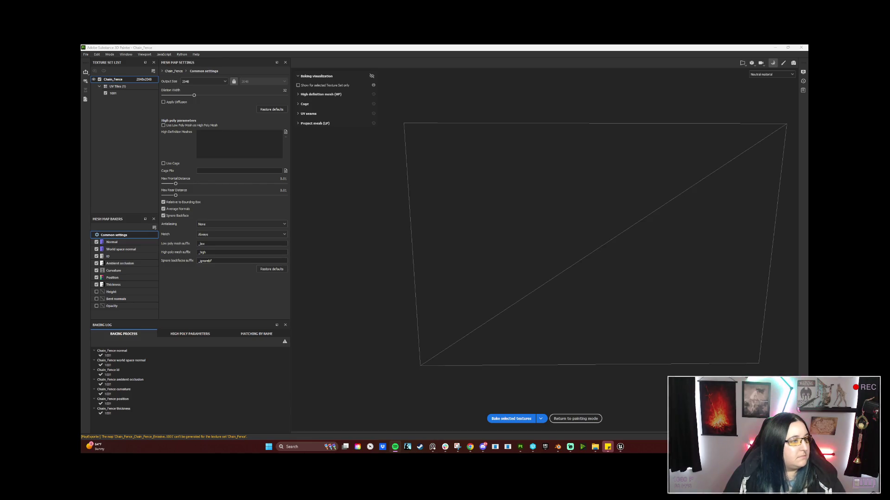
pyautogui.click(576, 420)
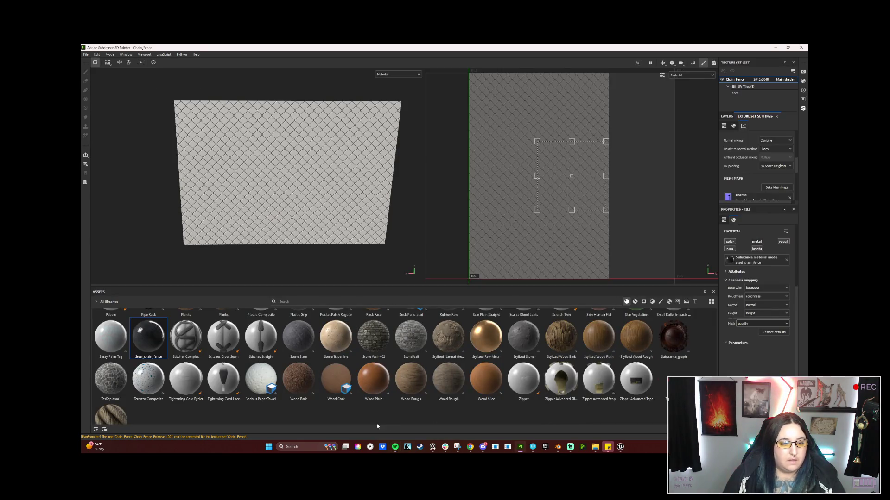
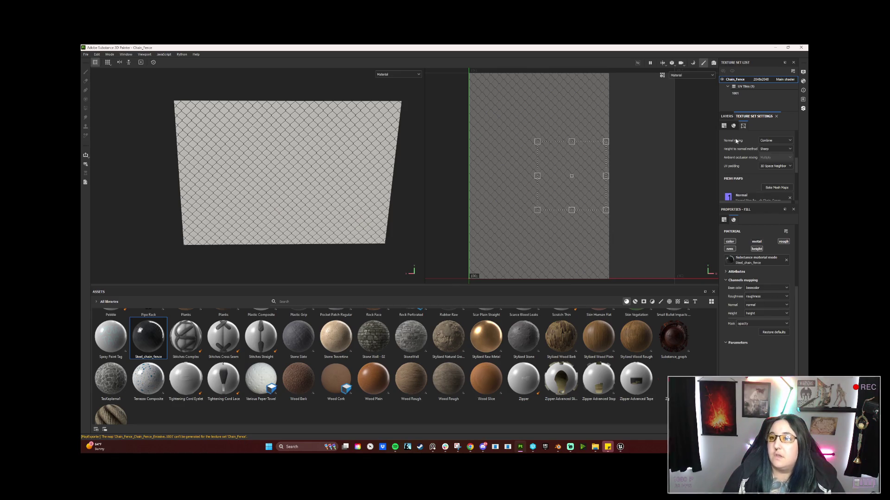
# Step: Toggle Fill layer 1's visibility to compare, then delete it and orbit around the bare plane
pyautogui.click(727, 117)
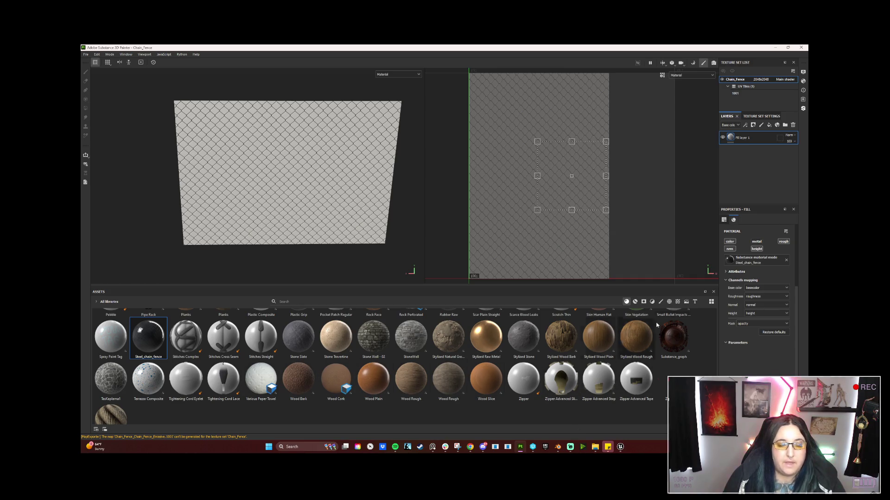
pyautogui.click(722, 138)
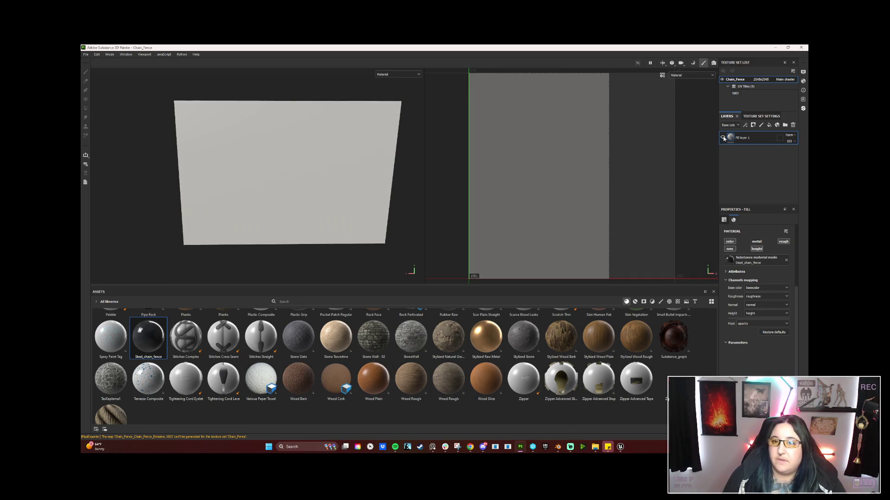
pyautogui.click(723, 137)
pyautogui.click(744, 138)
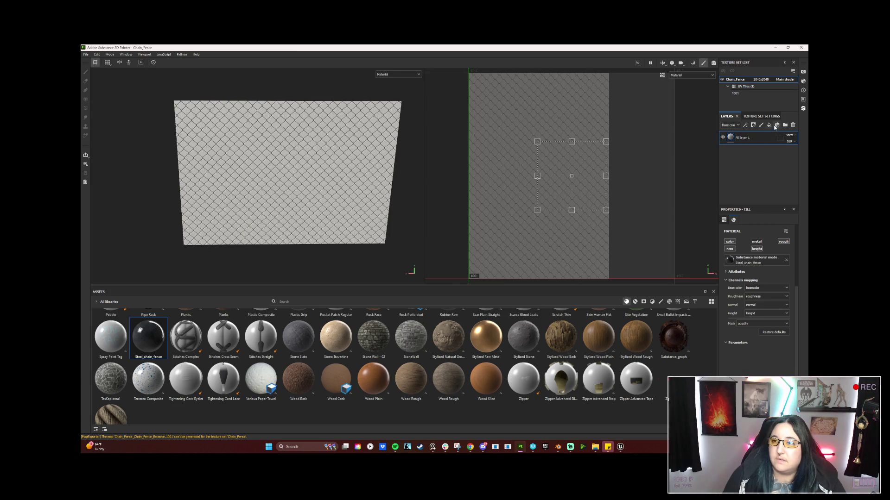
pyautogui.click(793, 125)
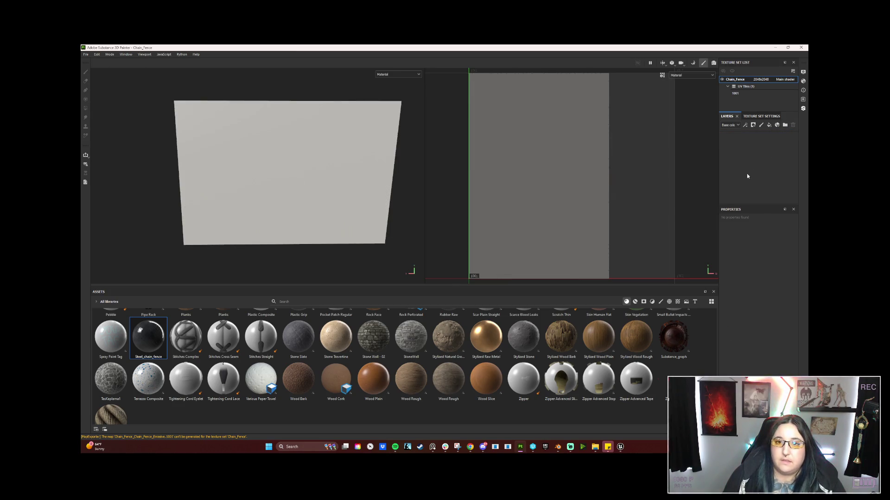
pyautogui.moveTo(314, 212)
pyautogui.mouseDown()
pyautogui.moveTo(312, 183)
pyautogui.moveTo(455, 163)
pyautogui.moveTo(433, 203)
pyautogui.moveTo(346, 203)
pyautogui.moveTo(258, 182)
pyautogui.moveTo(403, 177)
pyautogui.moveTo(228, 193)
pyautogui.moveTo(329, 225)
pyautogui.moveTo(336, 209)
pyautogui.moveTo(326, 210)
pyautogui.mouseUp()
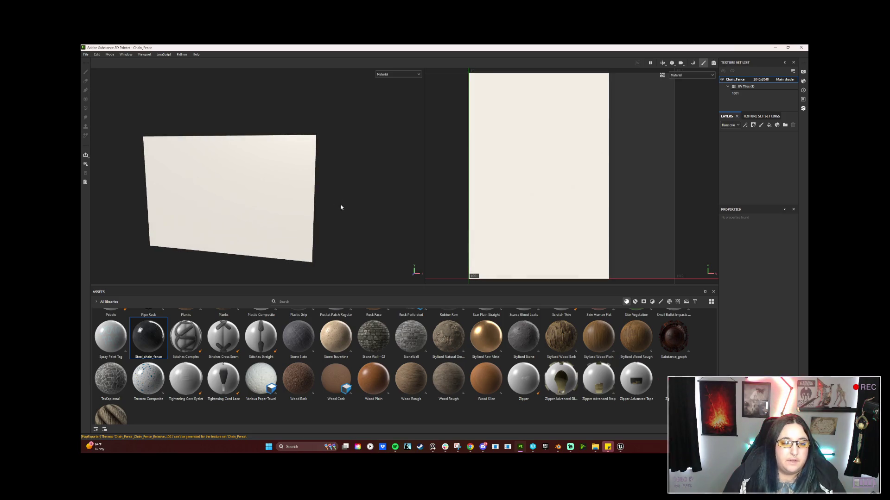
pyautogui.moveTo(367, 207)
pyautogui.keyDown('alt'); pyautogui.mouseDown()
pyautogui.moveTo(304, 209)
pyautogui.moveTo(328, 248)
pyautogui.moveTo(363, 218)
pyautogui.moveTo(175, 223)
pyautogui.moveTo(165, 163)
pyautogui.mouseUp(); pyautogui.keyUp('alt')
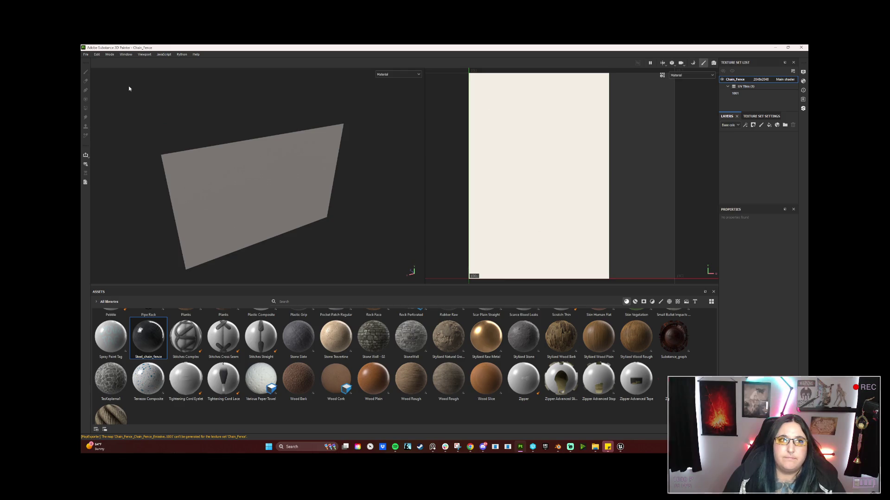
pyautogui.click(86, 55)
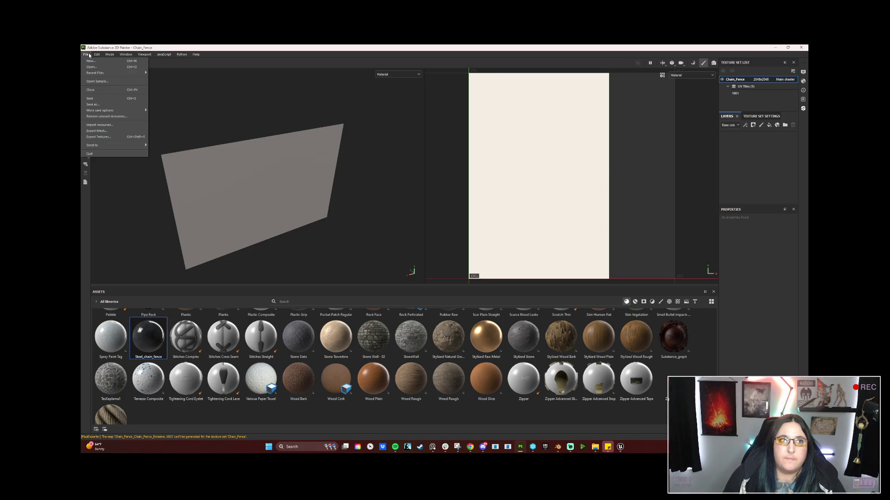
# Step: Create a new project from Chain_Fence.fbx, discarding the old project's unsaved changes
pyautogui.click(90, 60)
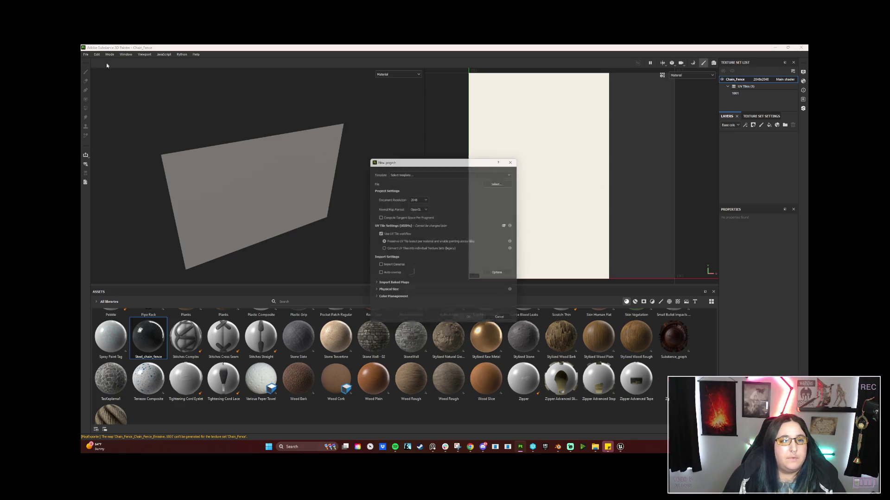
pyautogui.click(507, 182)
pyautogui.click(433, 214)
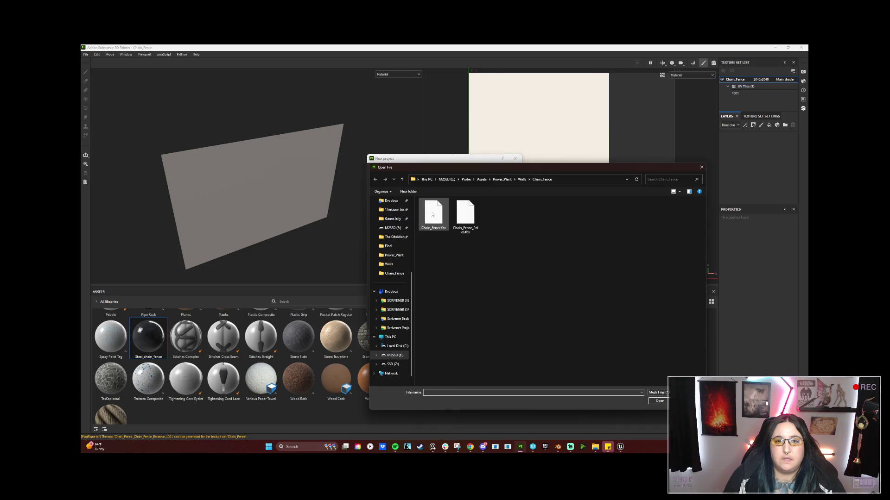
pyautogui.click(658, 400)
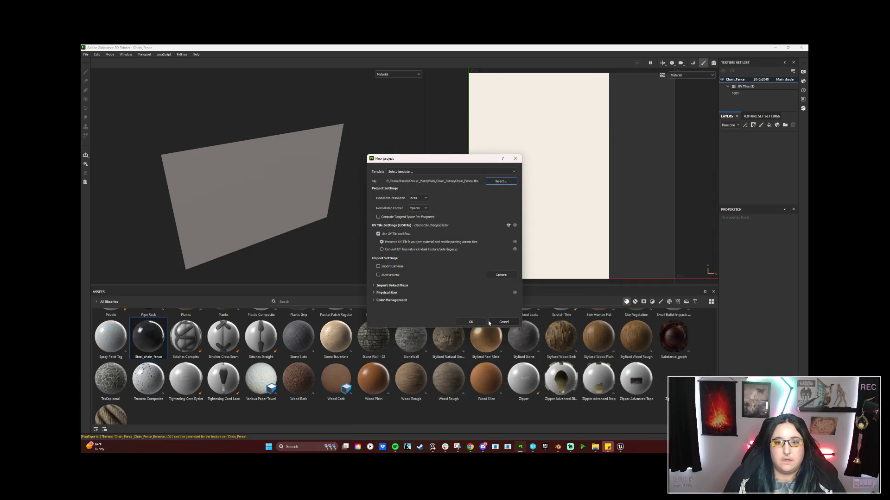
pyautogui.click(479, 322)
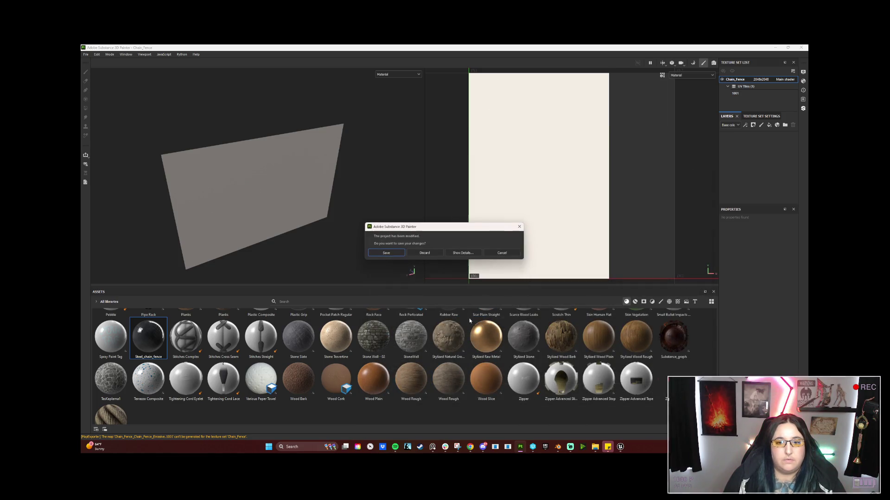
pyautogui.click(425, 255)
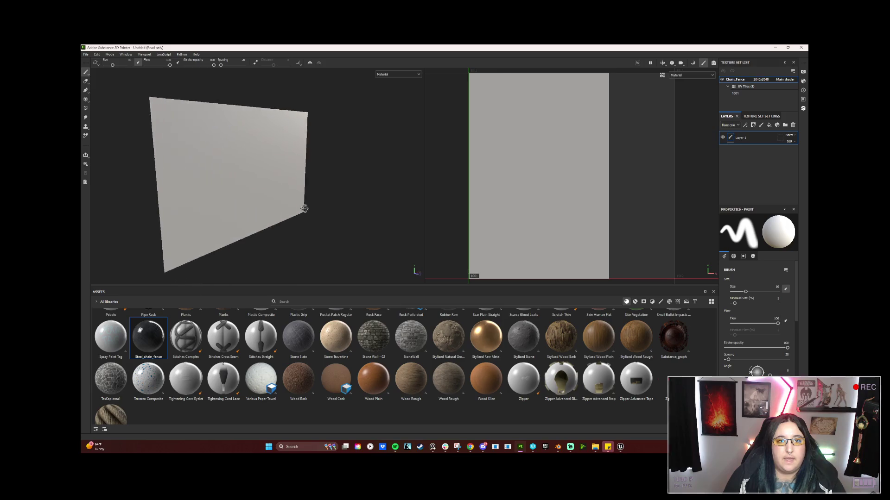
# Step: Bake the mesh maps for the Chain_Fence texture set and return to painting mode
pyautogui.moveTo(258, 208); pyautogui.dragTo(244, 209)
pyautogui.click(772, 117)
pyautogui.click(776, 188)
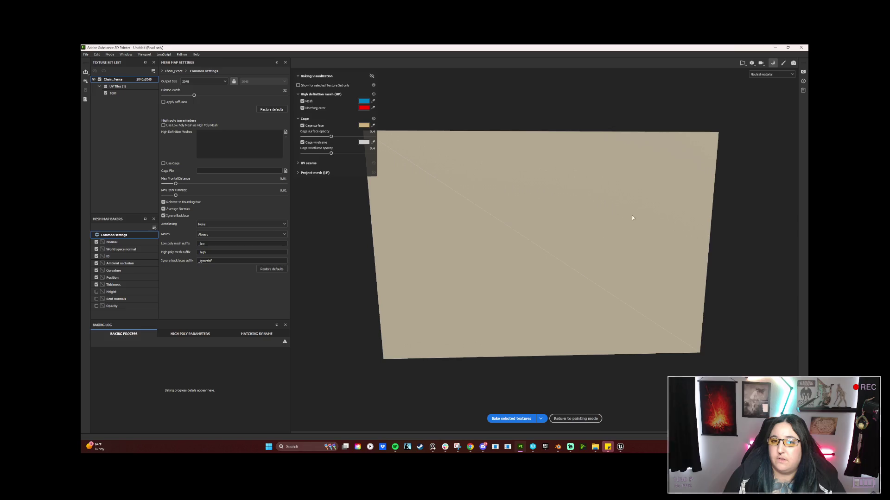
pyautogui.click(518, 419)
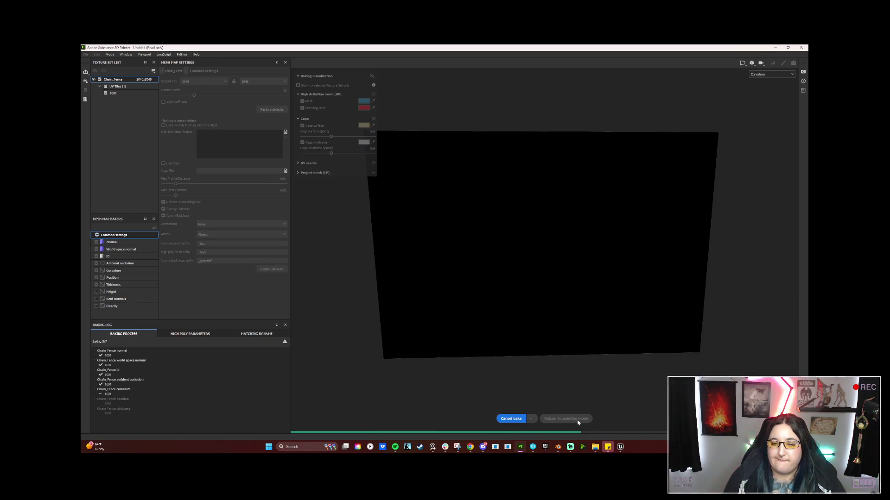
pyautogui.click(577, 419)
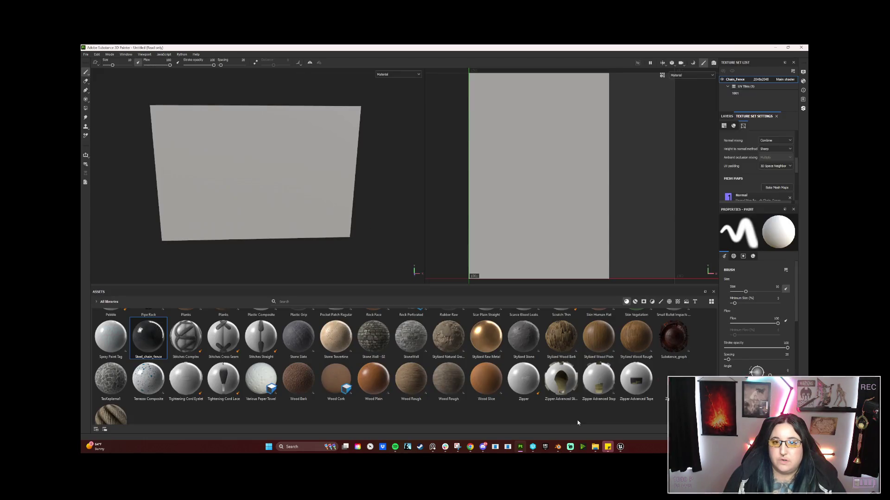
# Step: Delete the default paint layer and add a fill layer with the Fence material
pyautogui.click(727, 116)
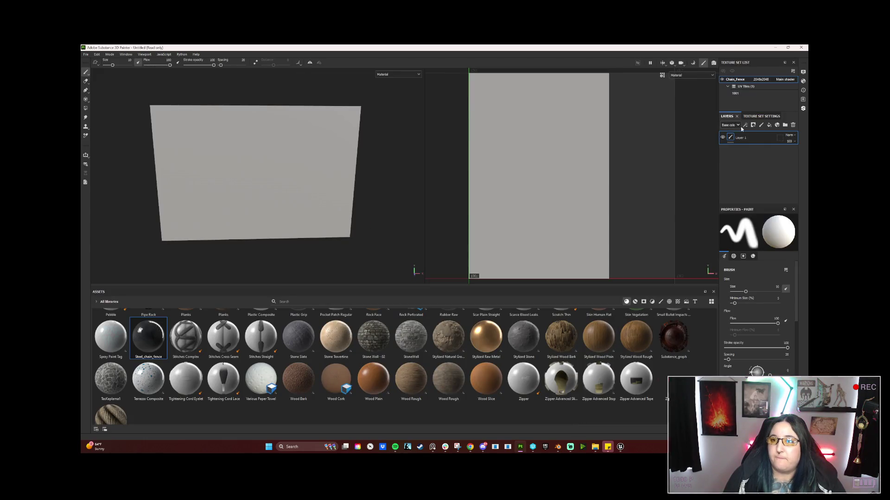
pyautogui.click(793, 125)
pyautogui.click(769, 125)
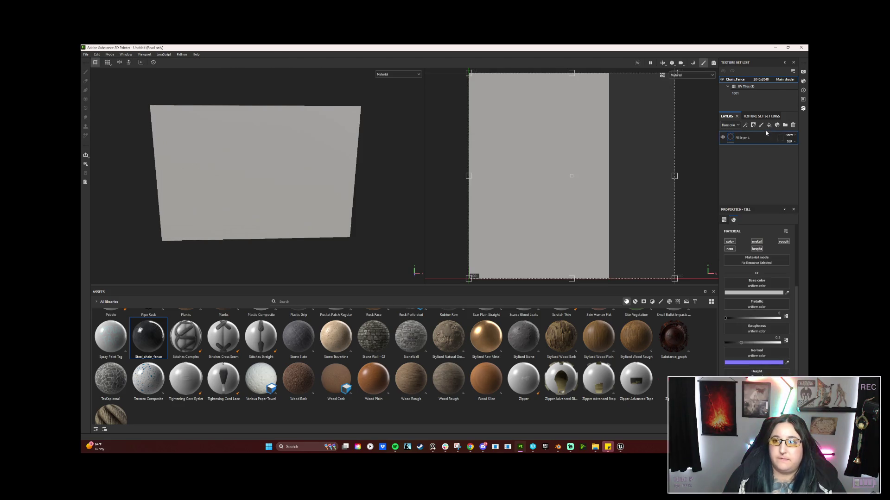
pyautogui.scroll(10, 378, 391)
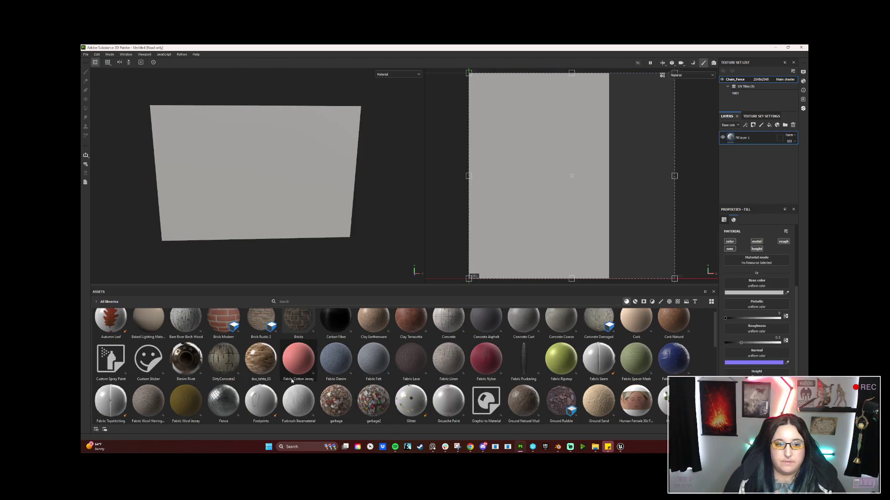
pyautogui.moveTo(610, 237); pyautogui.dragTo(598, 232)
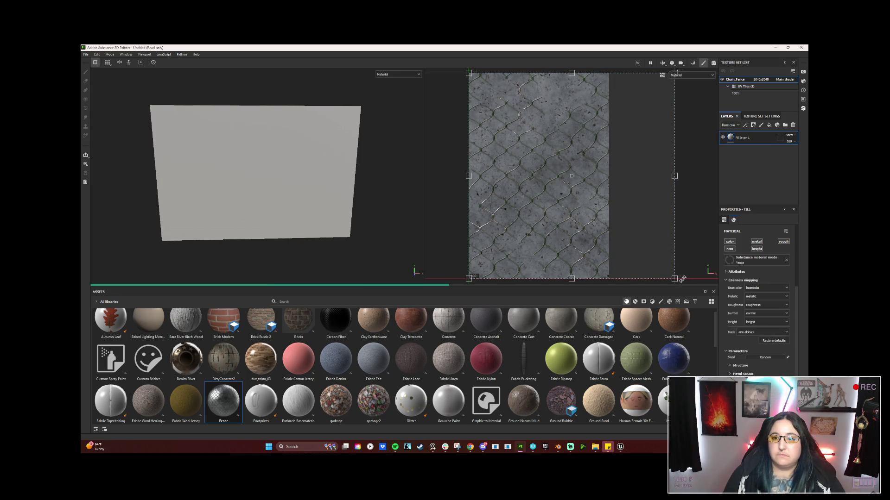
# Step: Rotate the fence pattern about 75 degrees, set tiling to 3, and map alpha to opacity
pyautogui.moveTo(680, 286)
pyautogui.mouseDown()
pyautogui.moveTo(708, 189)
pyautogui.moveTo(655, 90)
pyautogui.mouseUp()
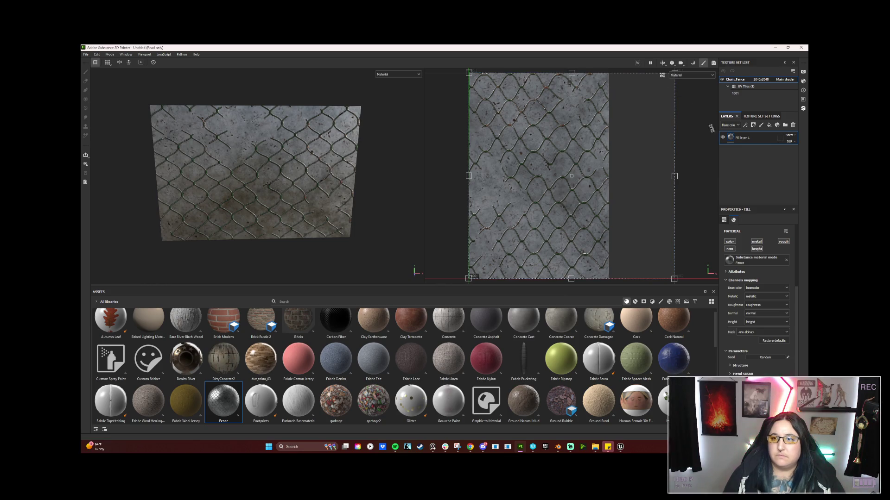
pyautogui.scroll(3, 771, 246)
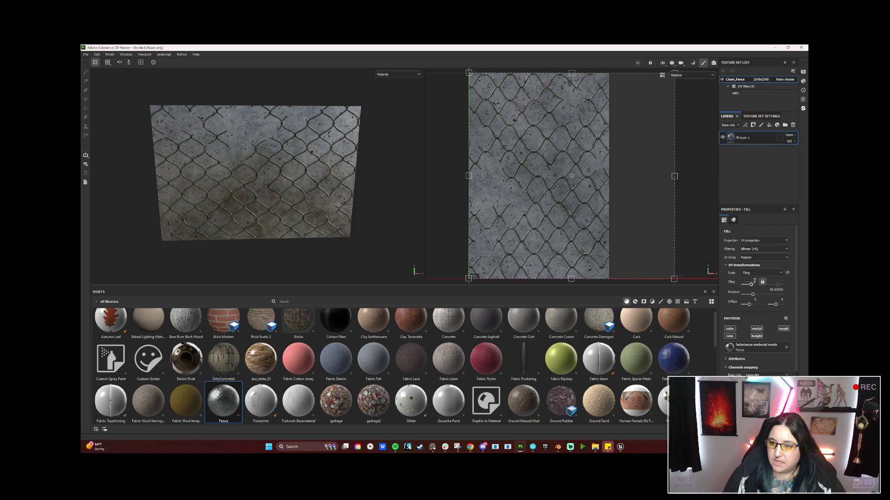
pyautogui.write('3')
pyautogui.press('Return')
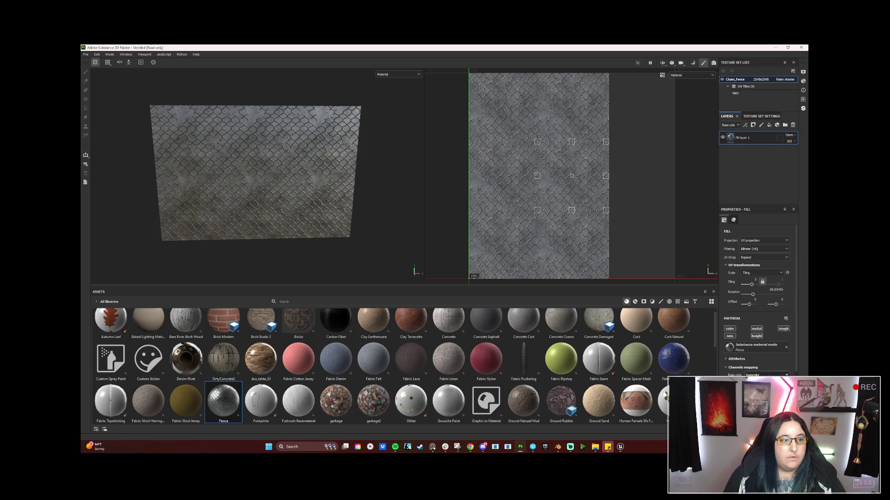
pyautogui.scroll(-3, 783, 360)
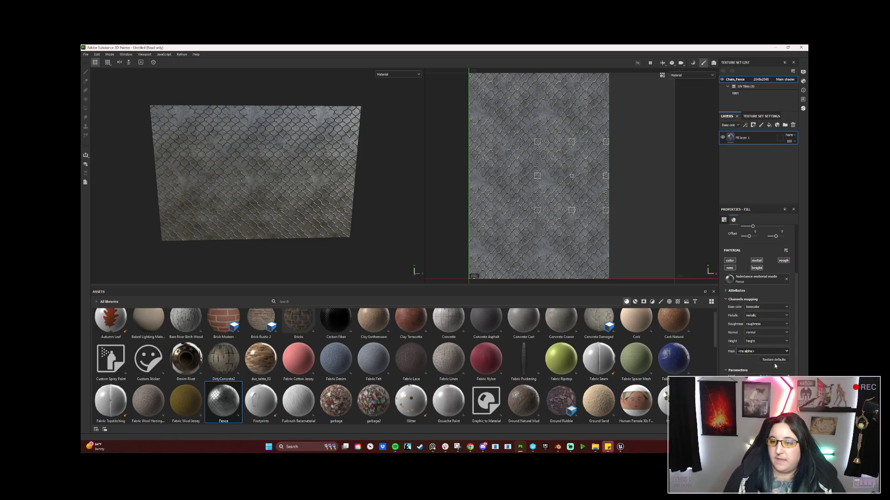
pyautogui.click(774, 362)
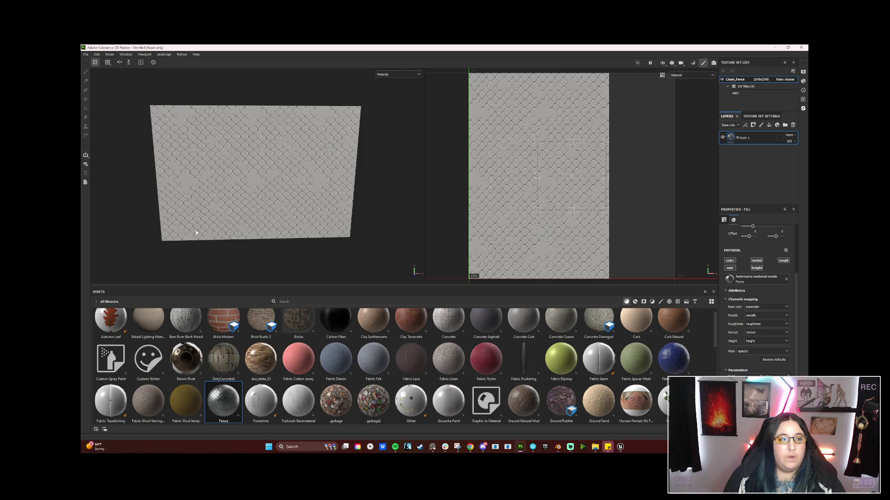
pyautogui.scroll(5, 224, 218)
pyautogui.moveTo(235, 200)
pyautogui.mouseDown()
pyautogui.moveTo(303, 182)
pyautogui.moveTo(263, 178)
pyautogui.moveTo(308, 184)
pyautogui.moveTo(210, 130)
pyautogui.mouseUp()
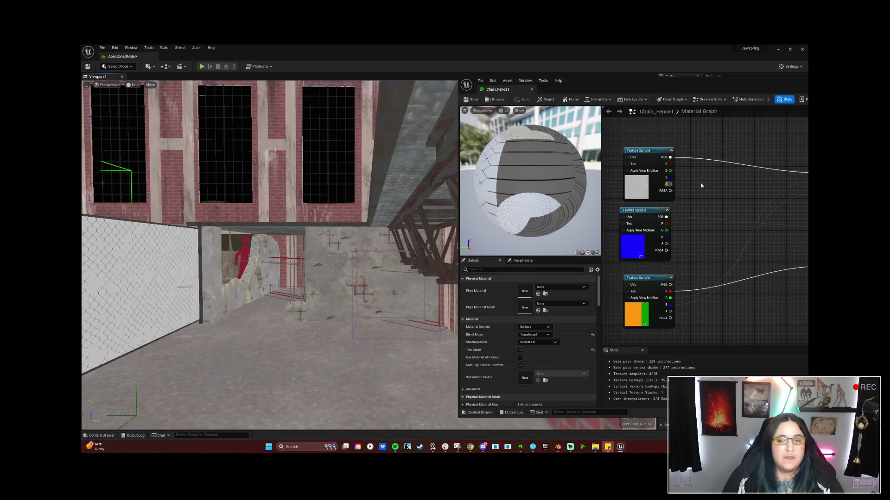
# Step: Move the output node beside the textures, select the fence panel, and inspect the orange-green texture node
pyautogui.scroll(-3, 719, 239)
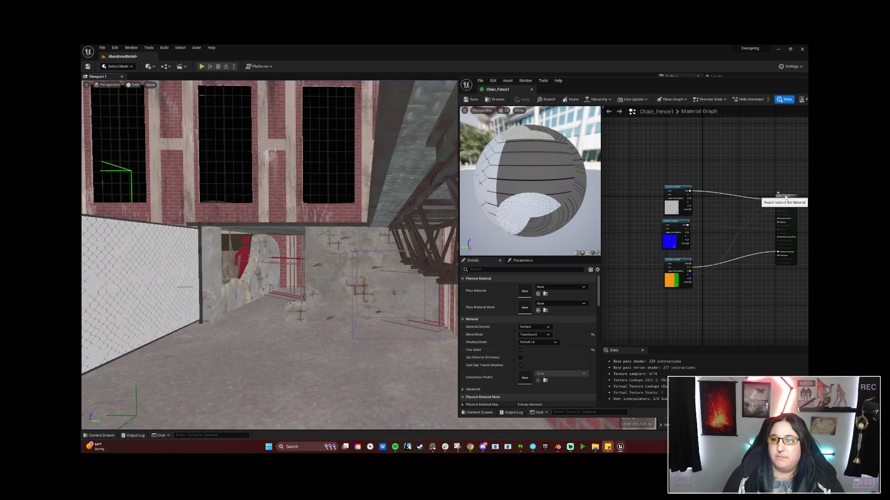
pyautogui.moveTo(783, 197); pyautogui.dragTo(737, 196)
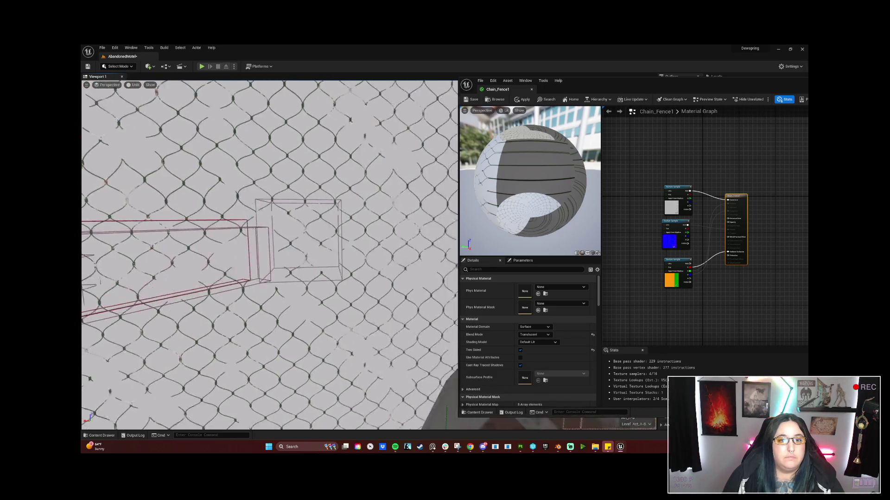
pyautogui.click(211, 232)
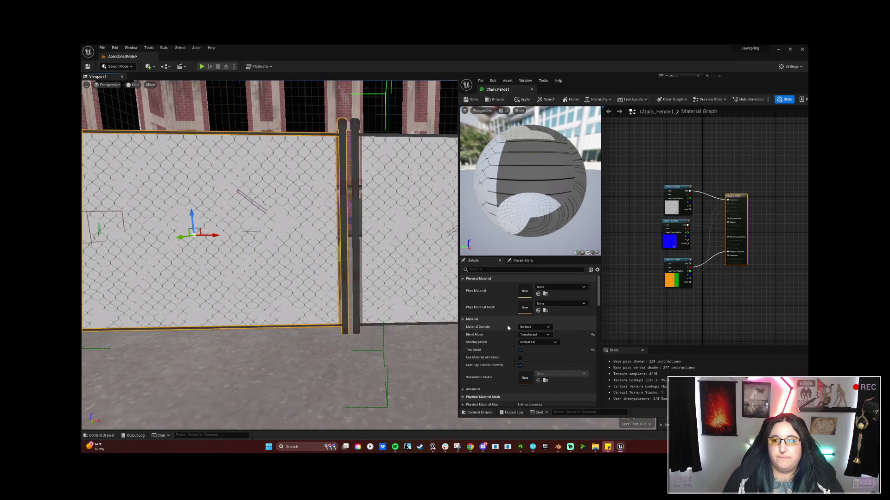
pyautogui.scroll(4, 711, 281)
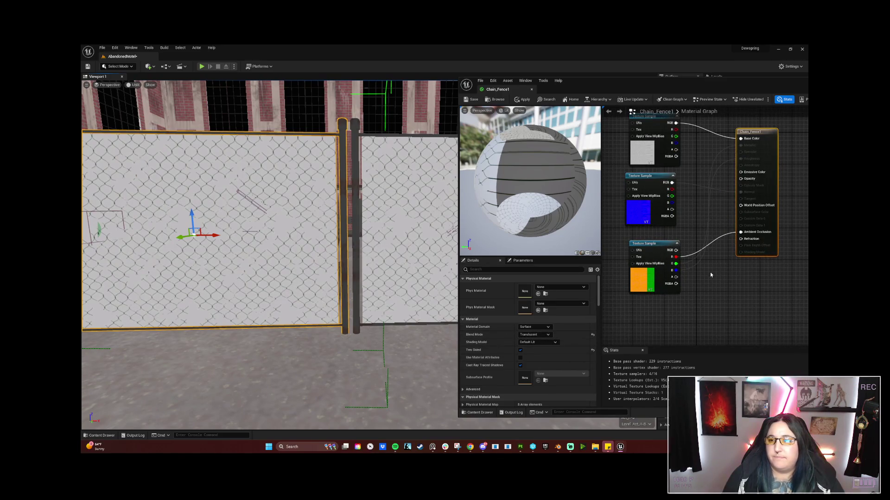
pyautogui.scroll(1, 718, 263)
pyautogui.click(658, 259)
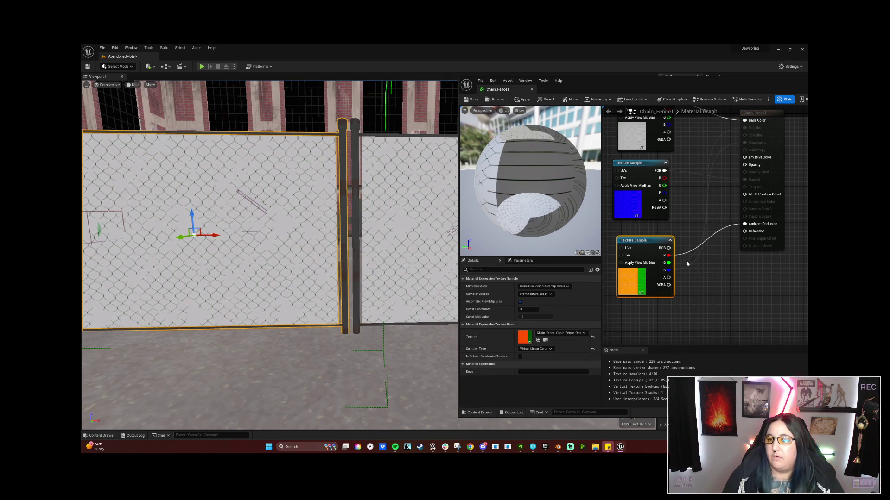
# Step: Switch Chain_Fence1's Blend Mode to Opaque, then back to Translucent
pyautogui.click(783, 119)
pyautogui.click(548, 334)
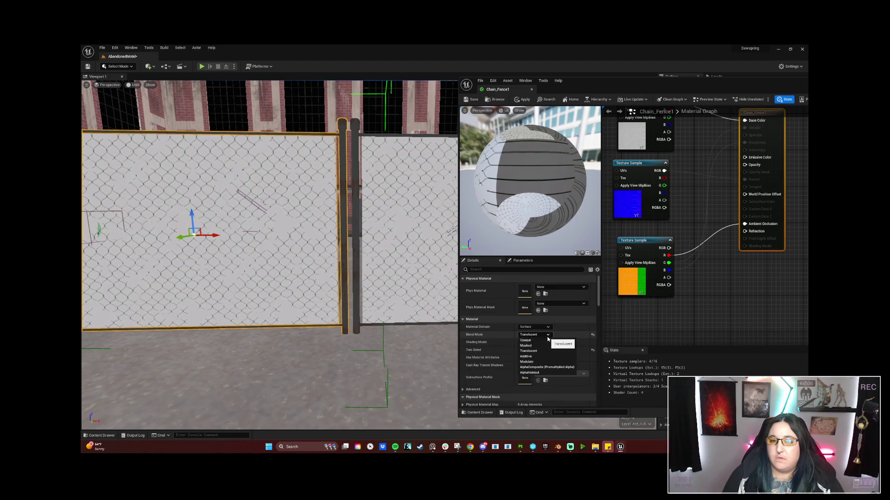
pyautogui.click(548, 341)
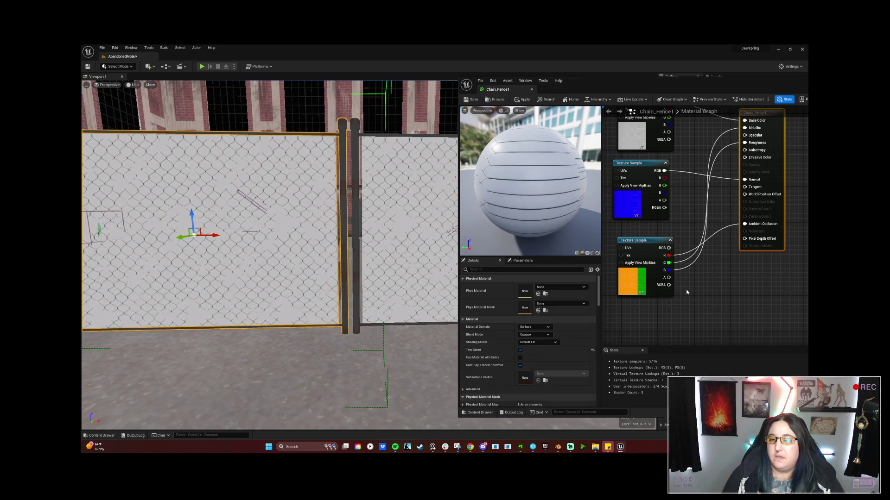
pyautogui.click(717, 261)
pyautogui.moveTo(717, 261); pyautogui.dragTo(719, 285)
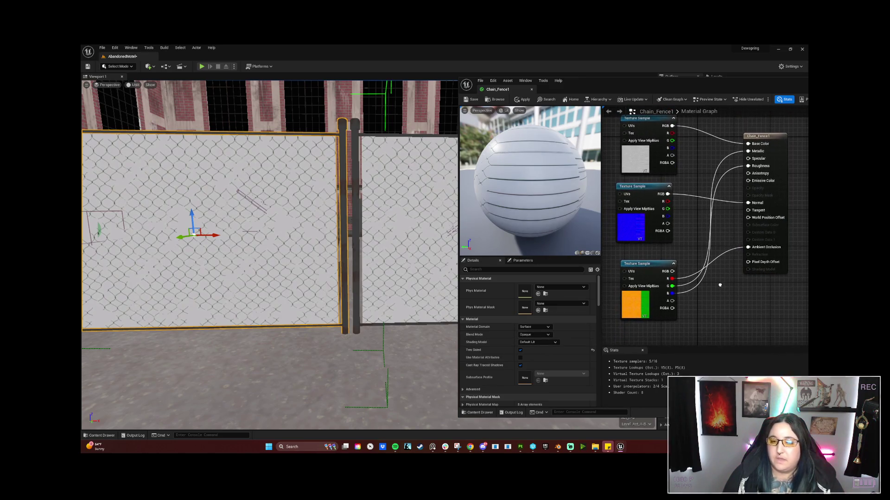
pyautogui.click(538, 335)
pyautogui.click(533, 353)
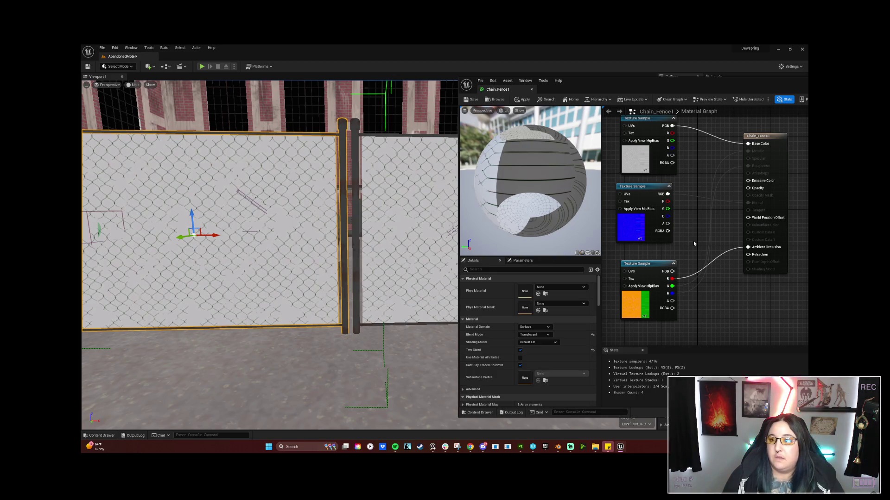
# Step: Try red-to-Ambient Occlusion and RGB-to-Opacity links, save, then disconnect the packed texture from Opacity
pyautogui.moveTo(747, 249); pyautogui.dragTo(748, 247)
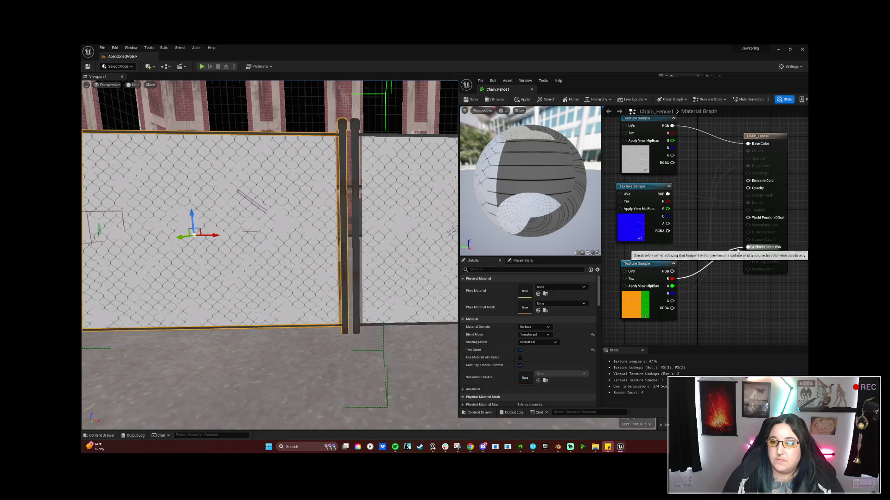
pyautogui.keyDown('alt'); pyautogui.click(746, 248); pyautogui.keyUp('alt')
pyautogui.moveTo(673, 271); pyautogui.dragTo(748, 189)
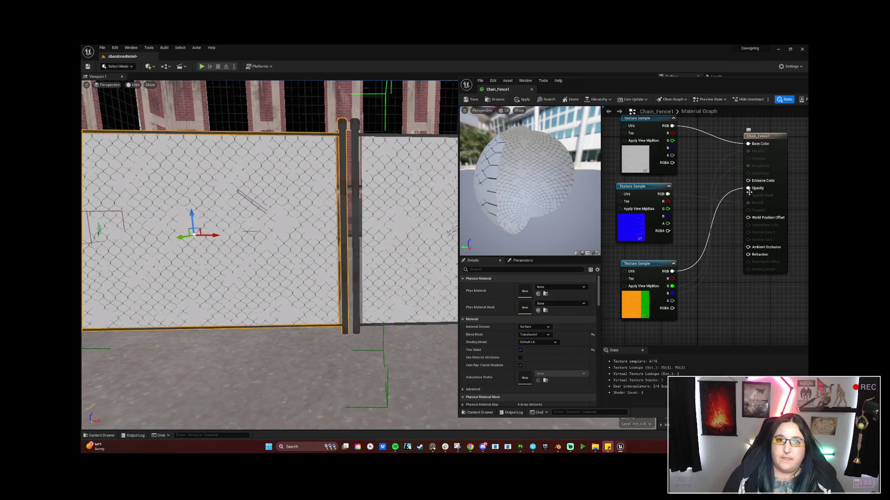
pyautogui.click(472, 99)
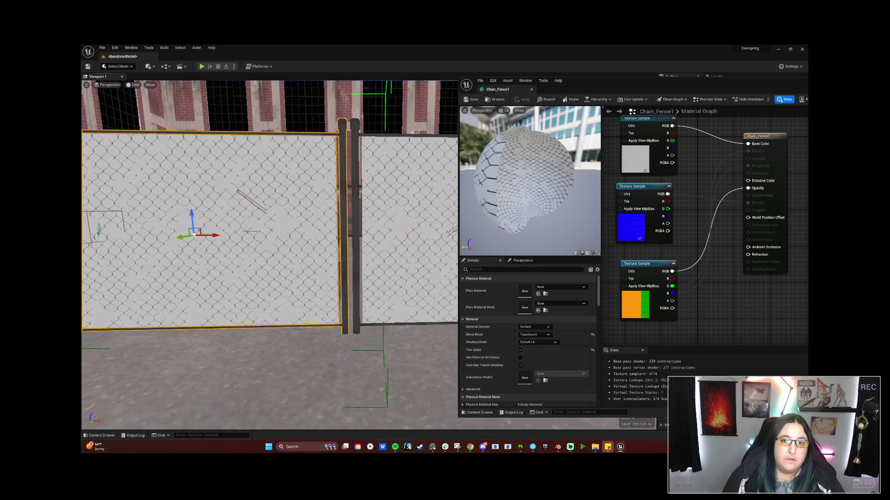
pyautogui.moveTo(269, 255)
pyautogui.mouseDown()
pyautogui.moveTo(250, 264)
pyautogui.moveTo(264, 250)
pyautogui.moveTo(273, 257)
pyautogui.moveTo(259, 250)
pyautogui.mouseUp()
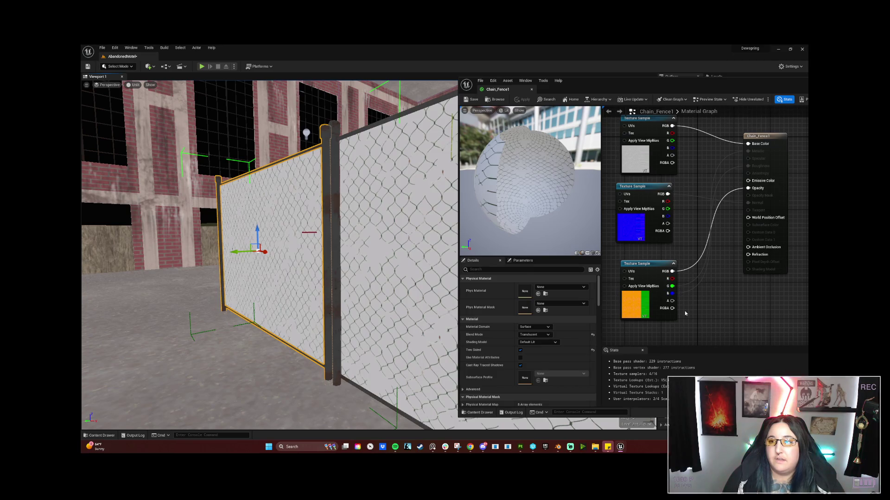
pyautogui.keyDown('alt'); pyautogui.click(681, 288); pyautogui.keyUp('alt')
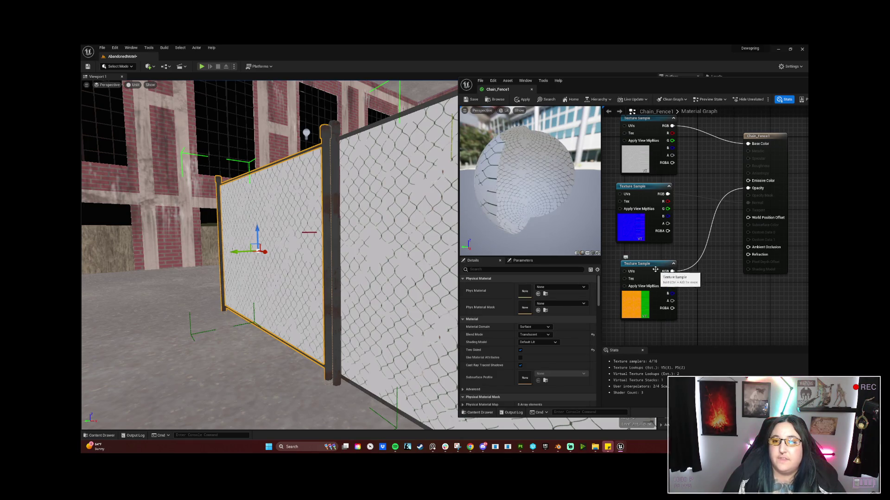
pyautogui.click(474, 102)
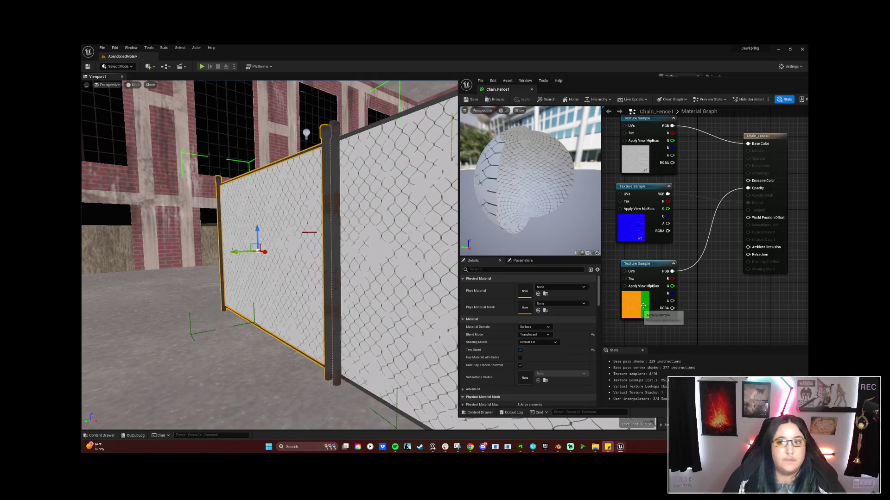
pyautogui.keyDown('alt'); pyautogui.click(687, 273); pyautogui.keyUp('alt')
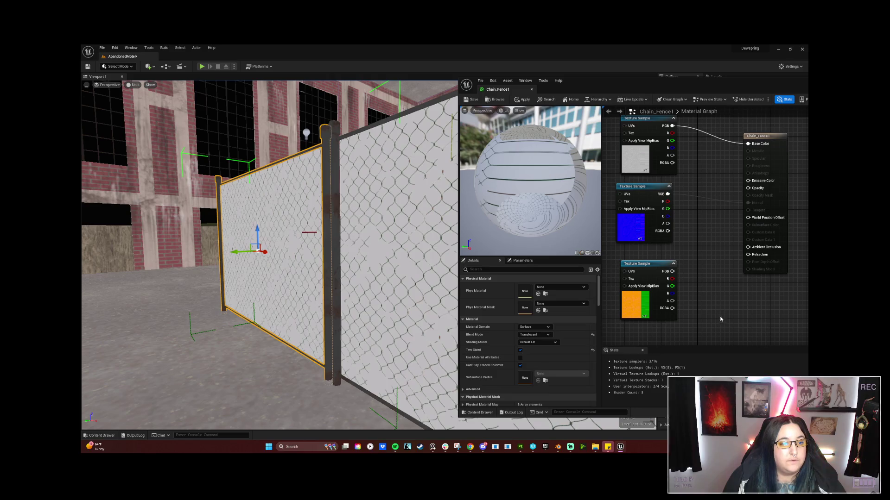
# Step: Wire the packed texture's red channel to Ambient Occlusion and drop the green-to-Opacity link
pyautogui.moveTo(672, 301)
pyautogui.mouseDown()
pyautogui.moveTo(750, 248)
pyautogui.moveTo(737, 281)
pyautogui.moveTo(694, 303)
pyautogui.moveTo(674, 302)
pyautogui.mouseUp()
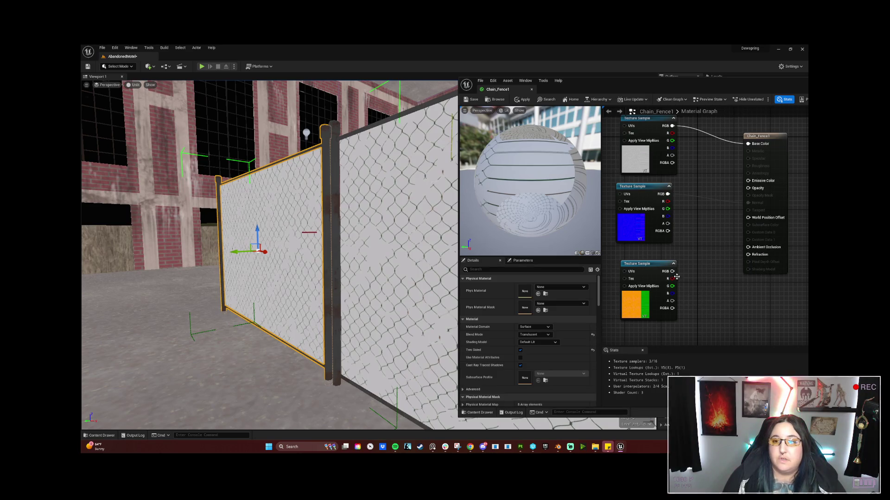
pyautogui.moveTo(656, 265); pyautogui.dragTo(749, 248)
pyautogui.moveTo(672, 290)
pyautogui.mouseDown()
pyautogui.moveTo(740, 233)
pyautogui.moveTo(747, 188)
pyautogui.mouseUp()
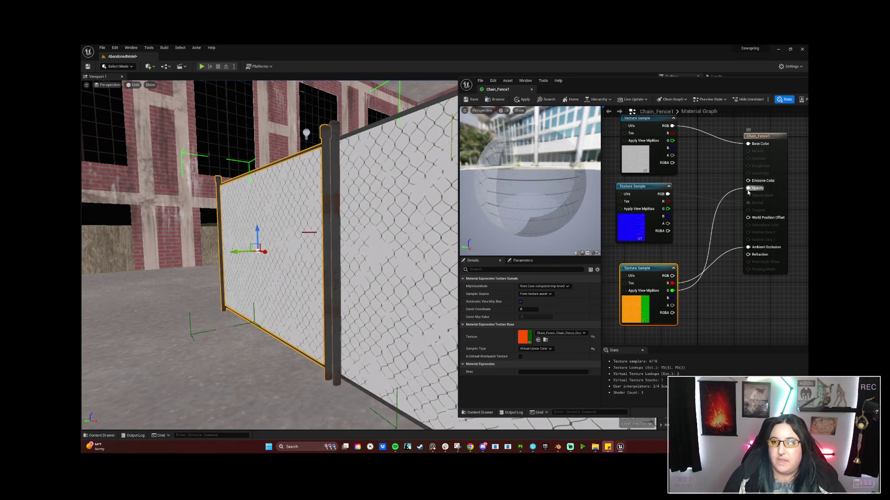
pyautogui.keyDown('alt'); pyautogui.click(747, 188); pyautogui.keyUp('alt')
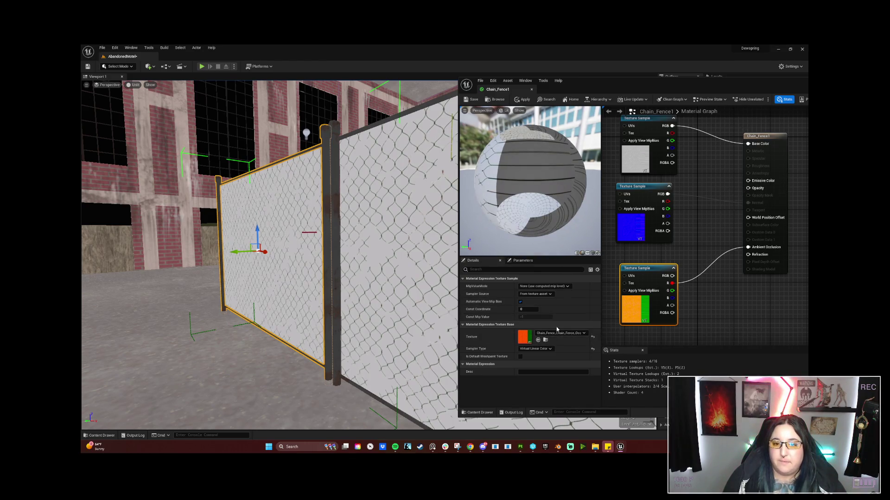
# Step: Set Blend Mode to Opaque, connecting green to Opacity and blue to Metallic
pyautogui.click(781, 140)
pyautogui.click(547, 334)
pyautogui.click(528, 341)
pyautogui.click(693, 281)
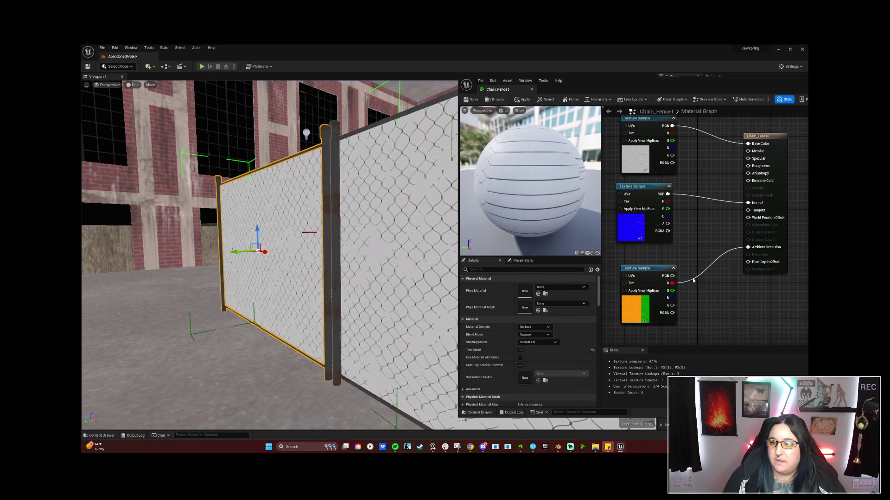
pyautogui.moveTo(671, 291)
pyautogui.mouseDown()
pyautogui.moveTo(709, 302)
pyautogui.moveTo(695, 278)
pyautogui.moveTo(752, 186)
pyautogui.moveTo(748, 165)
pyautogui.mouseUp()
pyautogui.moveTo(671, 298); pyautogui.dragTo(756, 152)
# Step: Unhook the colour texture from Base Color, set Translucent, and wire it to Emissive Color
pyautogui.keyDown('alt'); pyautogui.click(672, 125); pyautogui.keyUp('alt')
pyautogui.moveTo(672, 126)
pyautogui.mouseDown()
pyautogui.moveTo(751, 158)
pyautogui.moveTo(758, 182)
pyautogui.moveTo(735, 195)
pyautogui.moveTo(743, 250)
pyautogui.moveTo(741, 218)
pyautogui.moveTo(702, 199)
pyautogui.mouseUp()
pyautogui.click(534, 334)
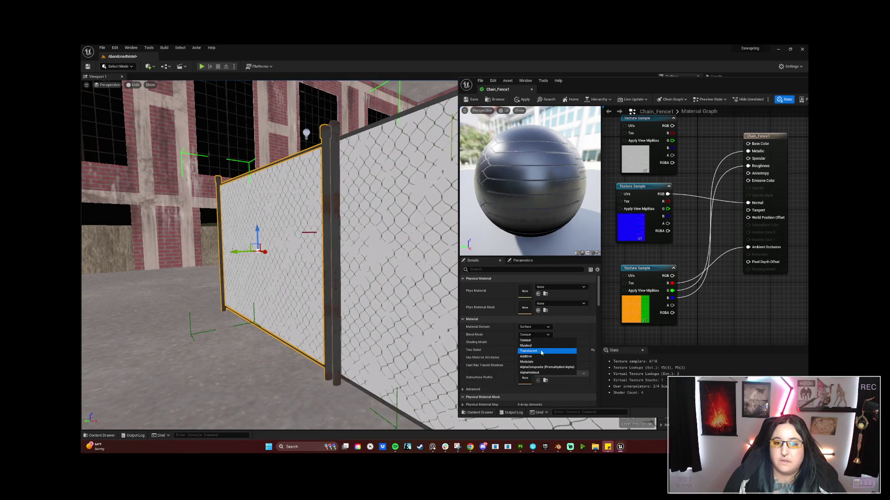
pyautogui.click(541, 351)
pyautogui.moveTo(671, 125)
pyautogui.mouseDown()
pyautogui.moveTo(718, 148)
pyautogui.moveTo(736, 184)
pyautogui.moveTo(748, 188)
pyautogui.mouseUp()
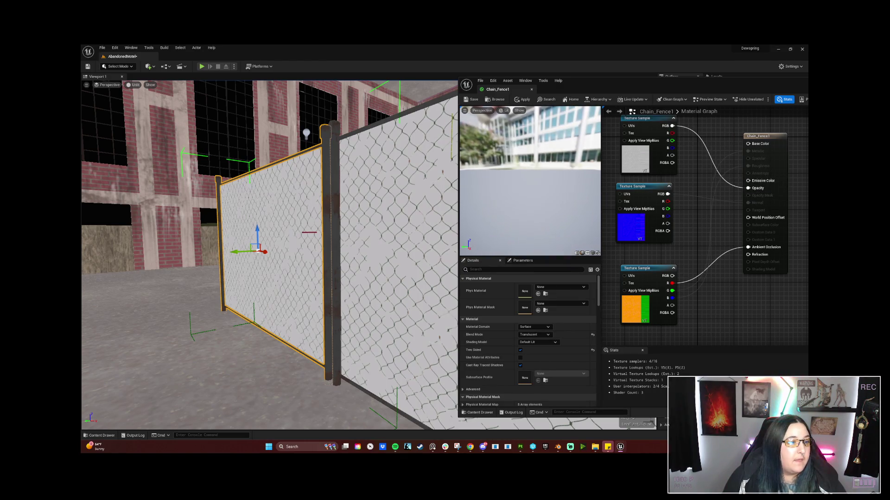
# Step: Save Chain_Fence1, fly past the fence, select the flashlight, and launch Play In Editor with Alt+P
pyautogui.click(469, 100)
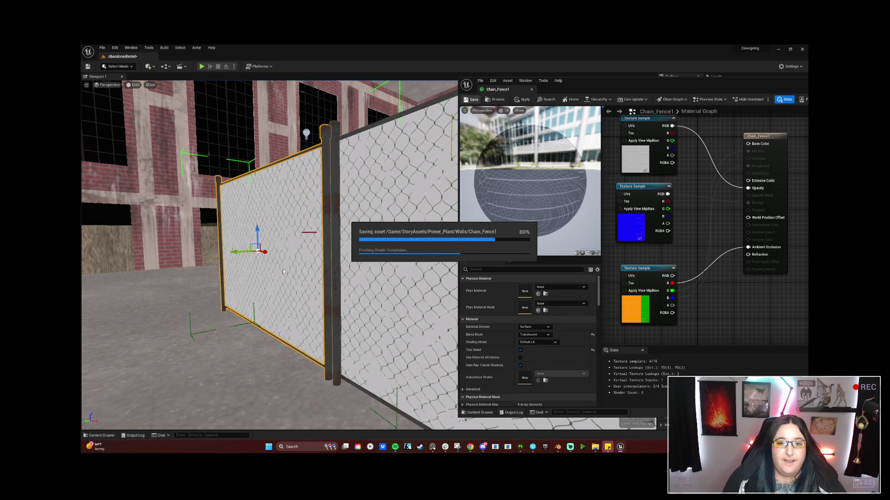
pyautogui.moveTo(282, 269)
pyautogui.mouseDown()
pyautogui.moveTo(285, 236)
pyautogui.moveTo(325, 258)
pyautogui.moveTo(326, 297)
pyautogui.moveTo(268, 299)
pyautogui.moveTo(264, 278)
pyautogui.moveTo(232, 280)
pyautogui.moveTo(253, 278)
pyautogui.mouseUp()
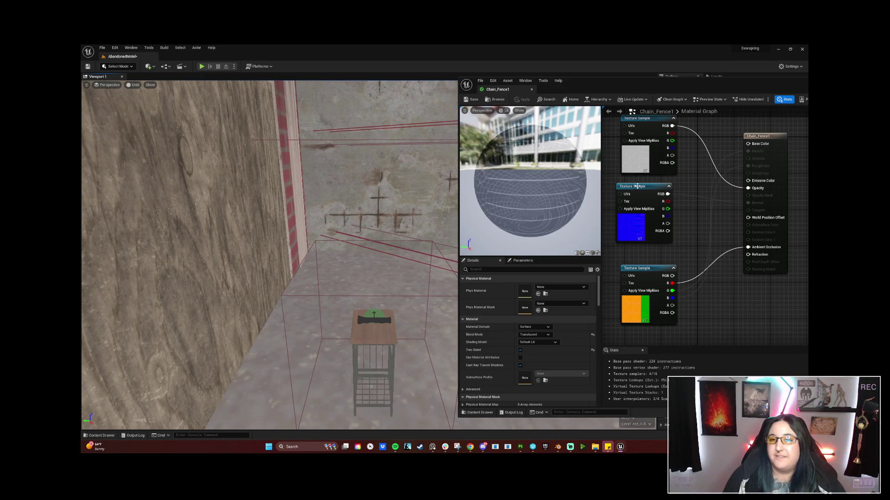
pyautogui.click(386, 338)
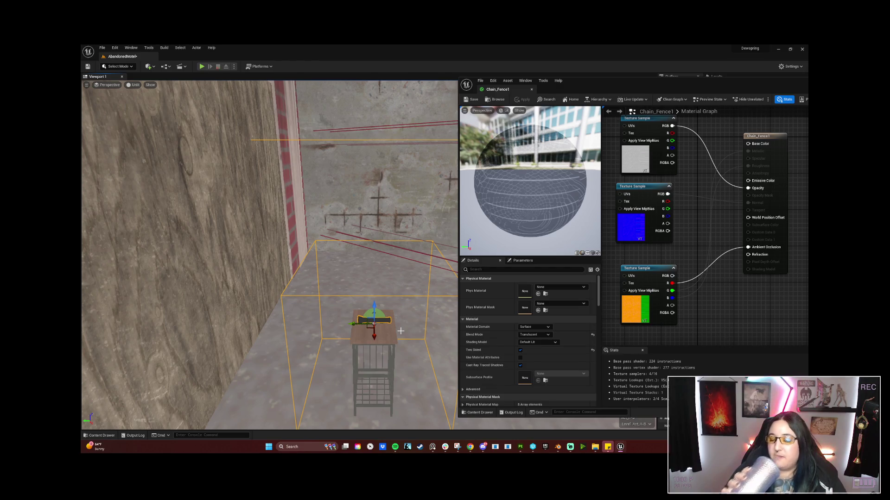
pyautogui.hotkey('alt', 'p')
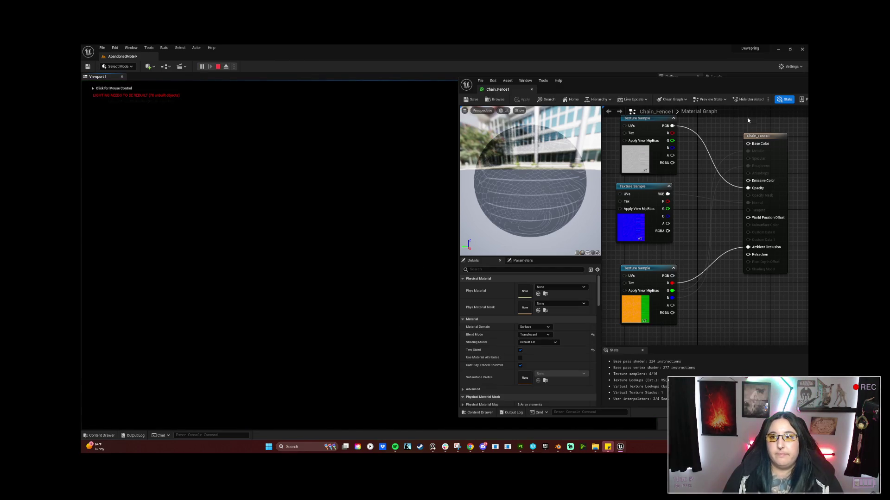
# Step: Move aside and close the Chain_Fence1 material editor, then end the play test with Esc
pyautogui.moveTo(742, 87); pyautogui.dragTo(429, 92)
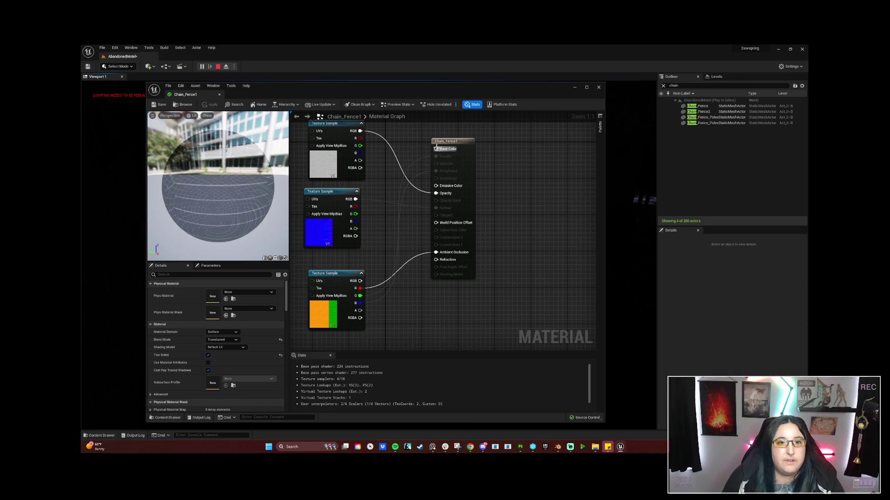
pyautogui.hotkey('alt', 'F4')
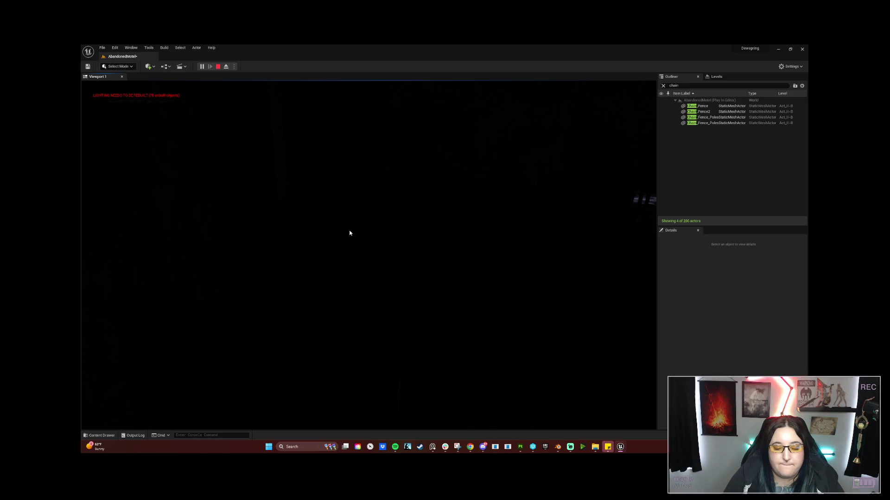
pyautogui.press('Escape')
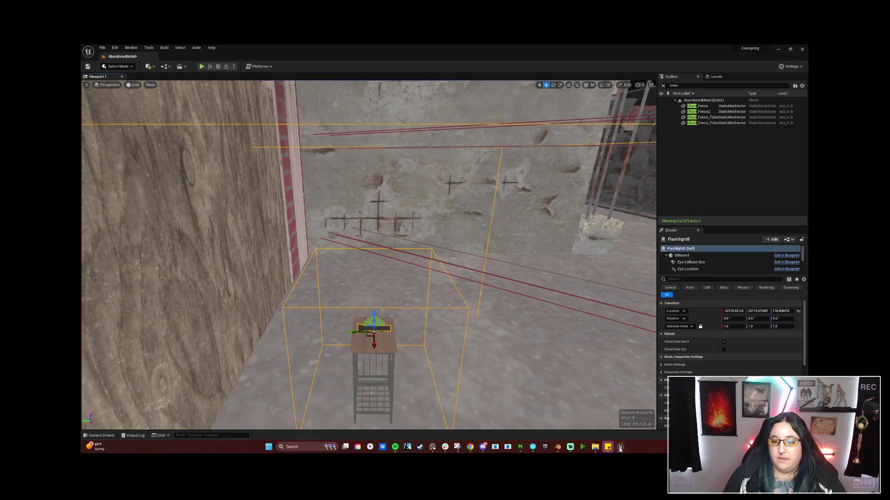
# Step: Bring the Content Browser forward and open Chain_Fence1 in the Material Editor
pyautogui.moveTo(620, 448)
pyautogui.click(562, 420)
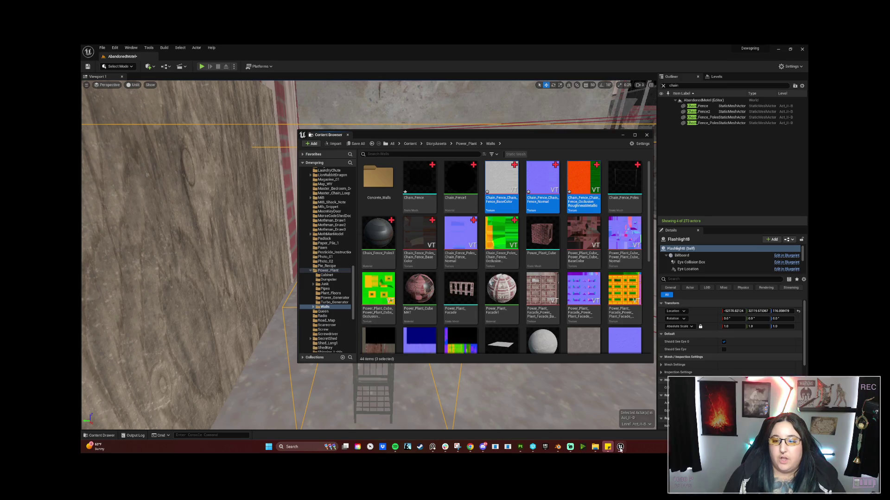
pyautogui.moveTo(620, 448)
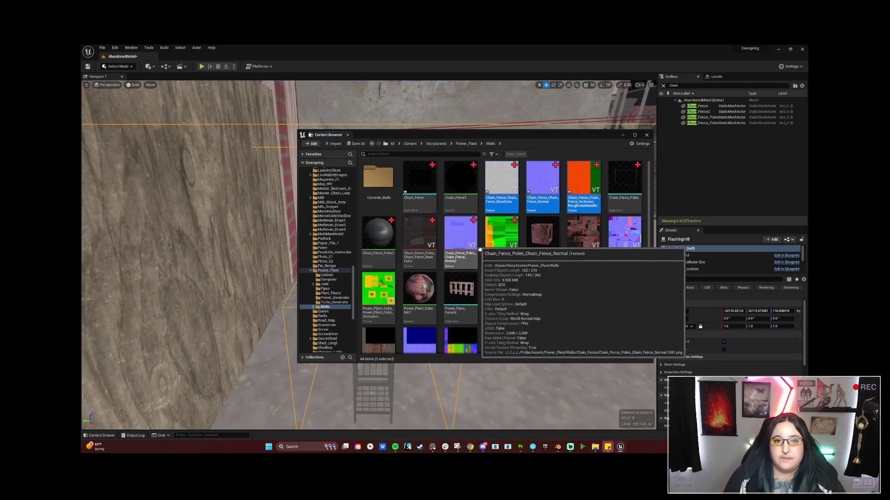
pyautogui.click(455, 188)
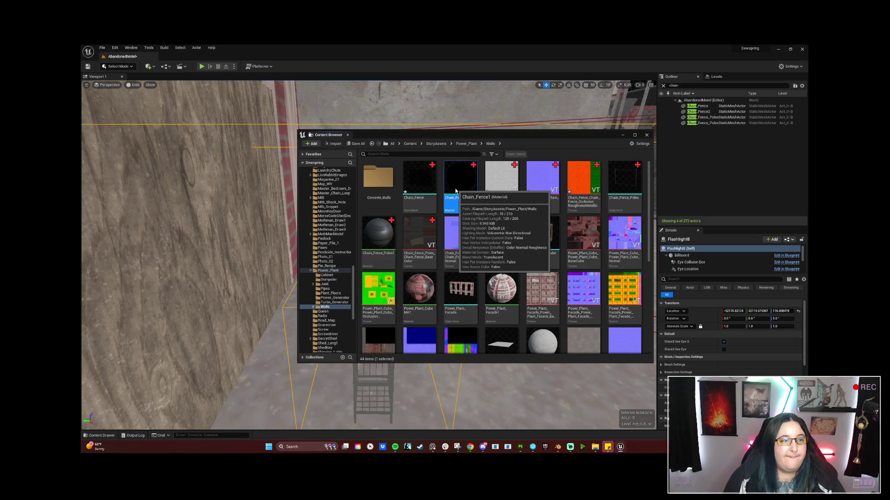
pyautogui.press('Return')
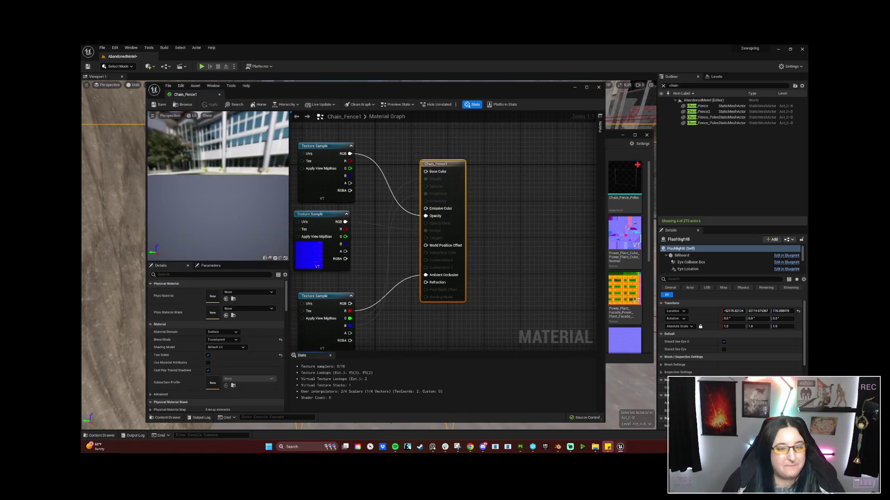
# Step: Spread the output node and the top, normal and orange texture nodes apart
pyautogui.moveTo(442, 163); pyautogui.dragTo(520, 169)
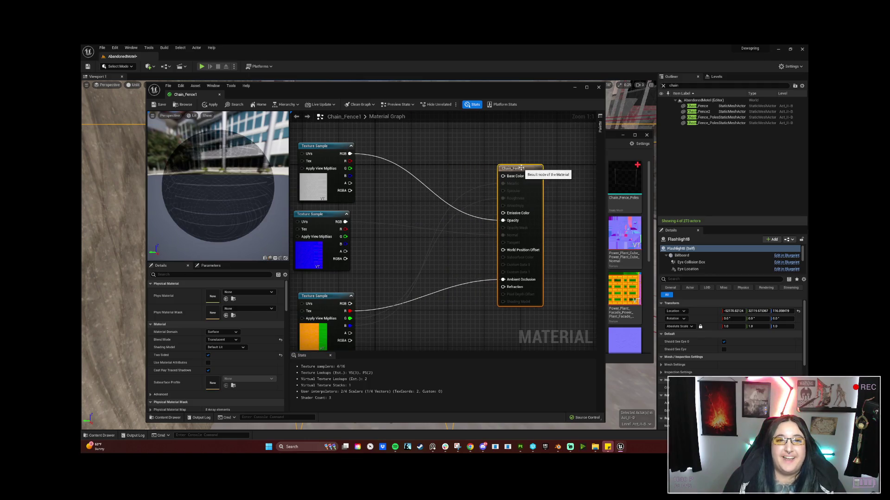
pyautogui.moveTo(317, 146)
pyautogui.mouseDown()
pyautogui.moveTo(385, 142)
pyautogui.moveTo(377, 137)
pyautogui.mouseUp()
pyautogui.moveTo(311, 217)
pyautogui.mouseDown()
pyautogui.moveTo(368, 218)
pyautogui.moveTo(355, 218)
pyautogui.mouseUp()
pyautogui.moveTo(331, 296); pyautogui.dragTo(388, 290)
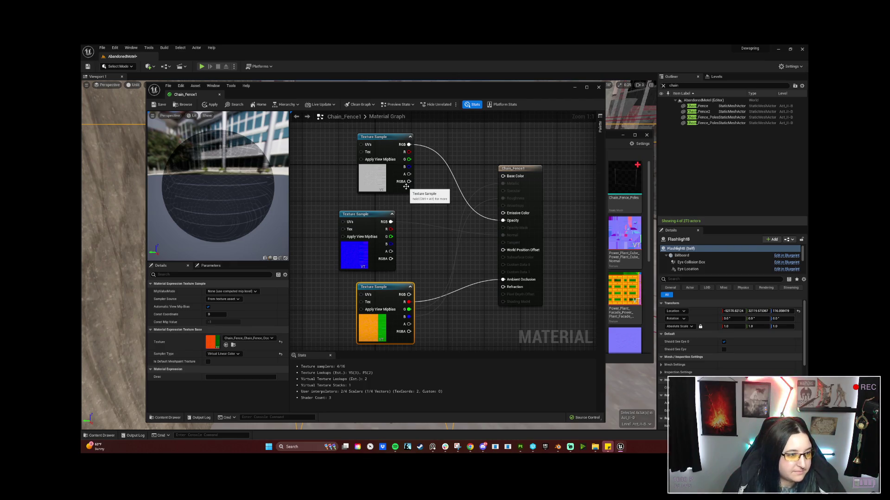
pyautogui.moveTo(408, 152); pyautogui.dragTo(503, 176)
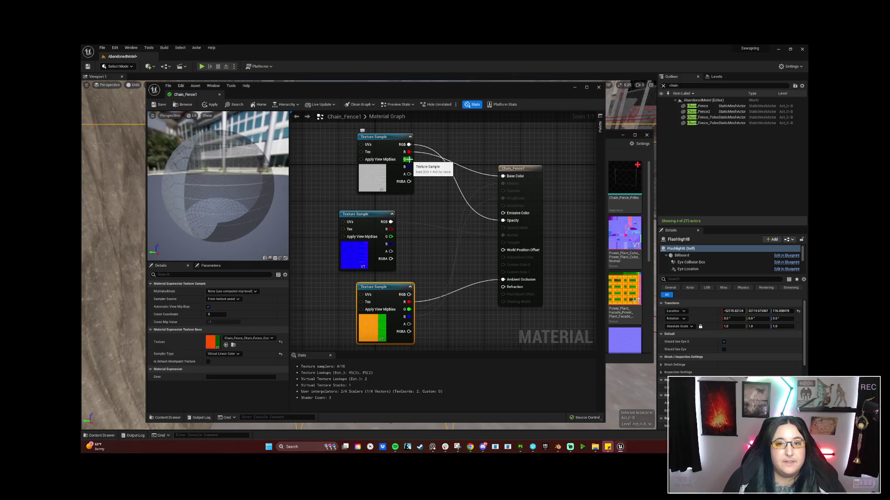
# Step: Wire the top texture's RGB into Base Color and replace its RGB-to-Opacity link with the A pin
pyautogui.moveTo(408, 159); pyautogui.dragTo(503, 176)
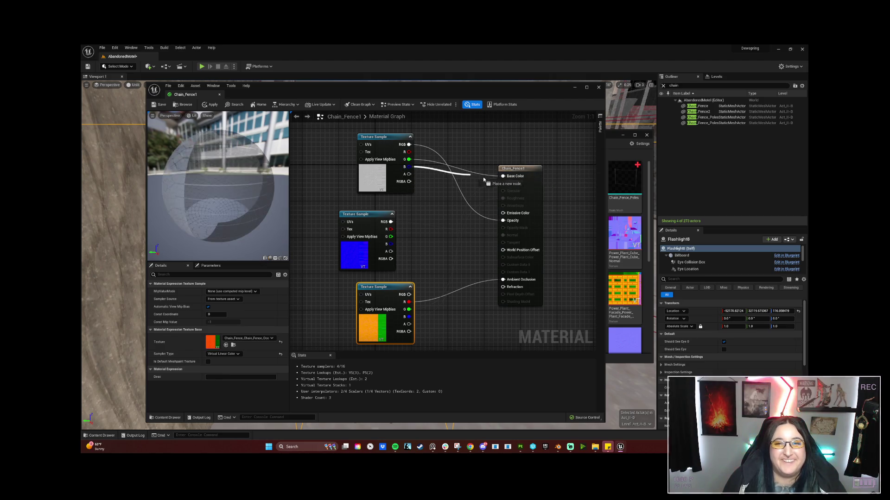
pyautogui.moveTo(410, 155); pyautogui.dragTo(505, 180)
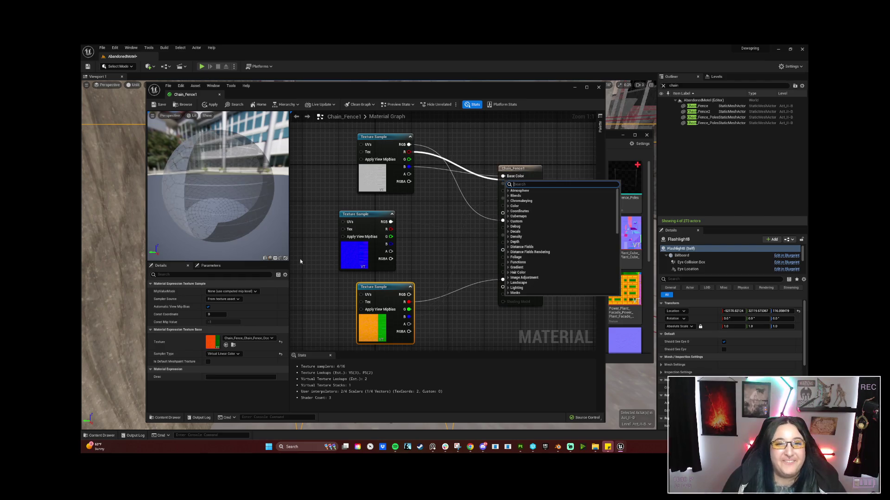
pyautogui.press('Escape')
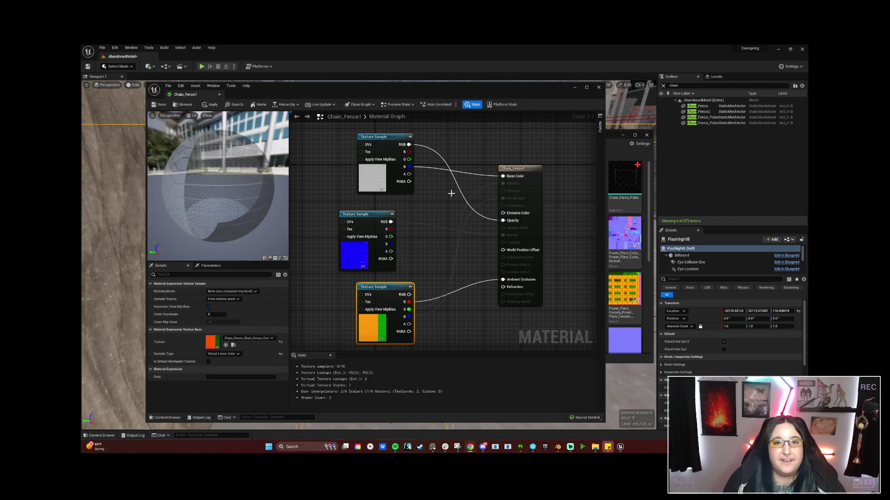
pyautogui.moveTo(410, 145)
pyautogui.mouseDown()
pyautogui.moveTo(519, 178)
pyautogui.moveTo(503, 176)
pyautogui.mouseUp()
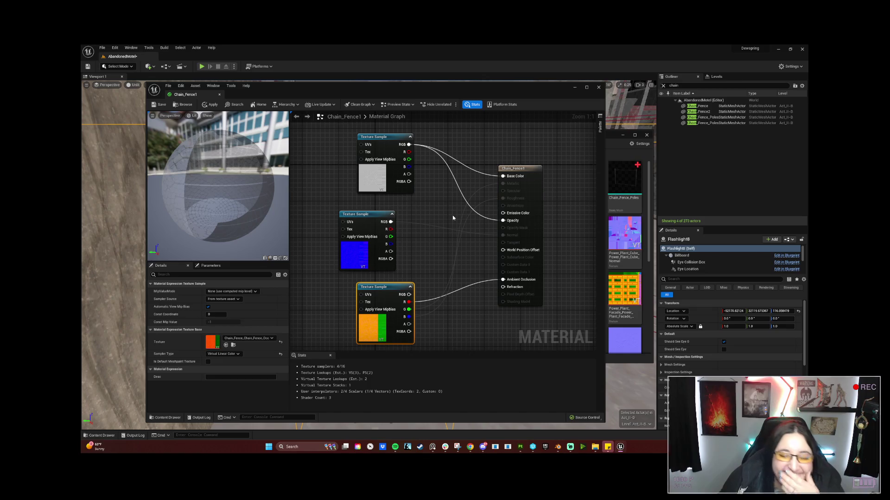
pyautogui.keyDown('alt'); pyautogui.click(488, 221); pyautogui.keyUp('alt')
pyautogui.moveTo(409, 175)
pyautogui.mouseDown()
pyautogui.moveTo(459, 188)
pyautogui.moveTo(519, 232)
pyautogui.moveTo(503, 221)
pyautogui.mouseUp()
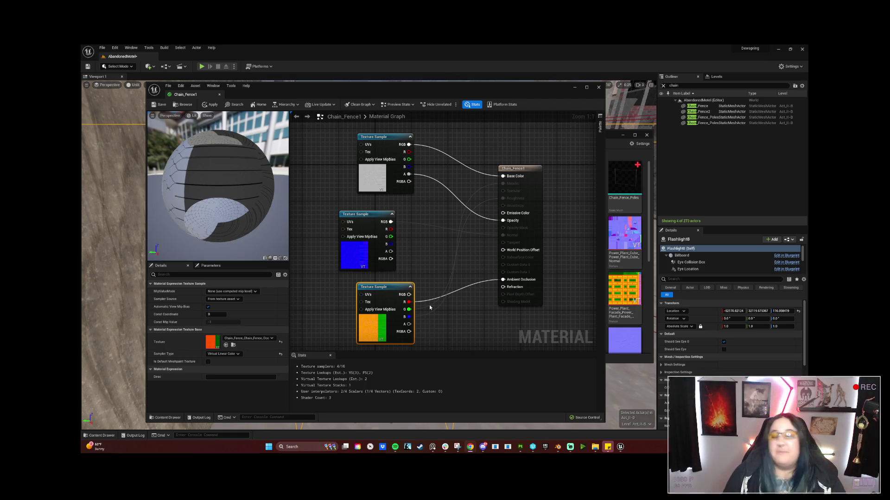
# Step: Apply the Chain_Fence1 material changes, repositioning the orange texture node in between
pyautogui.click(159, 105)
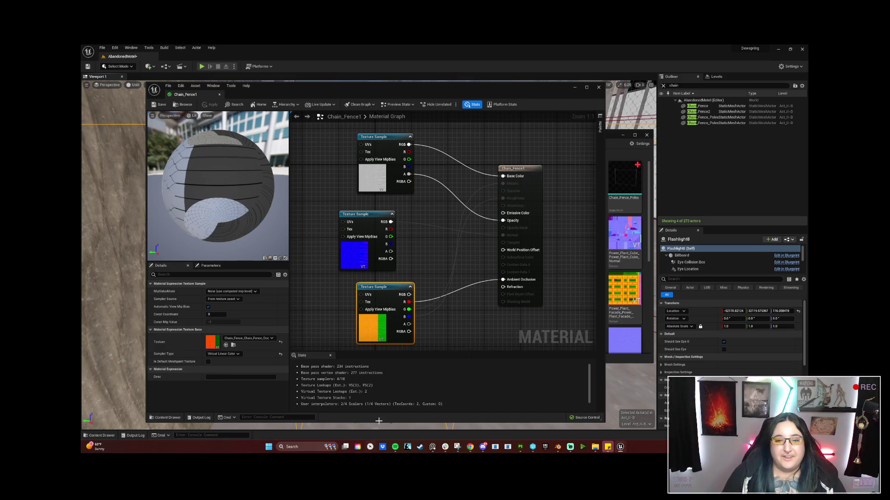
pyautogui.moveTo(383, 287); pyautogui.dragTo(365, 288)
pyautogui.click(452, 327)
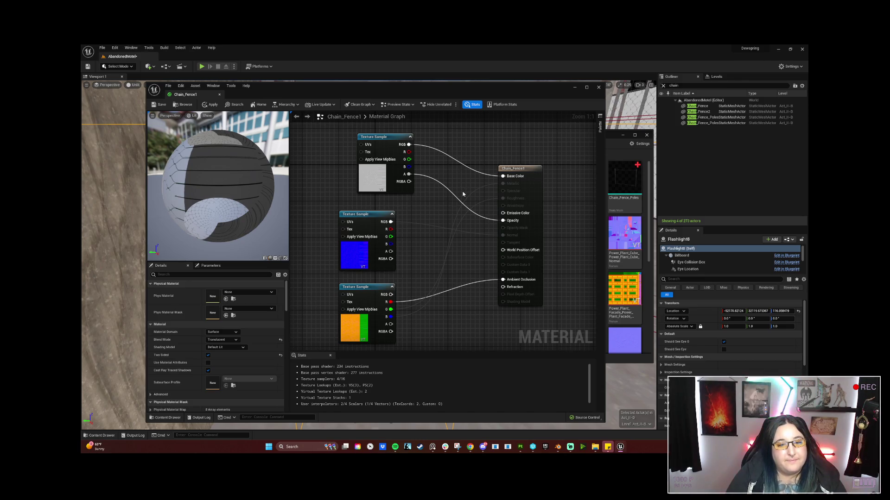
pyautogui.click(211, 105)
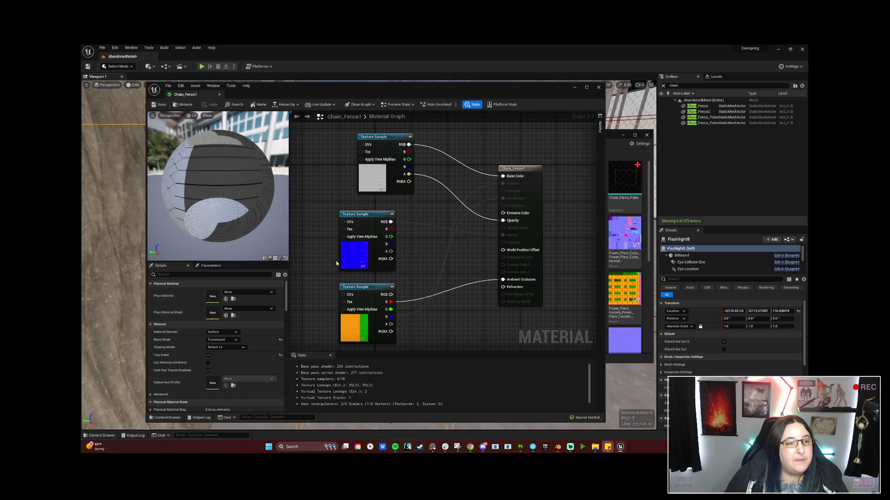
# Step: Move the Material Editor aside and fly the viewport close to the see-through fence
pyautogui.moveTo(468, 88)
pyautogui.mouseDown()
pyautogui.moveTo(679, 115)
pyautogui.moveTo(641, 104)
pyautogui.mouseUp()
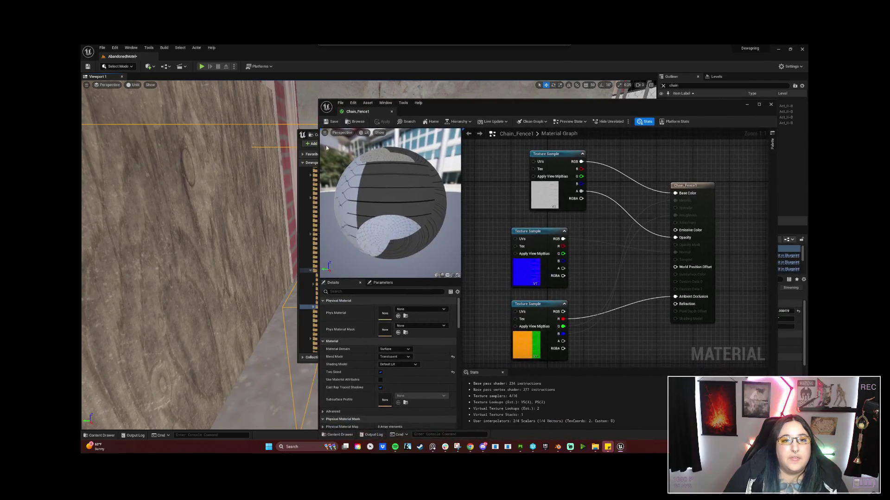
pyautogui.moveTo(199, 255)
pyautogui.mouseDown()
pyautogui.moveTo(151, 242)
pyautogui.moveTo(225, 102)
pyautogui.mouseUp()
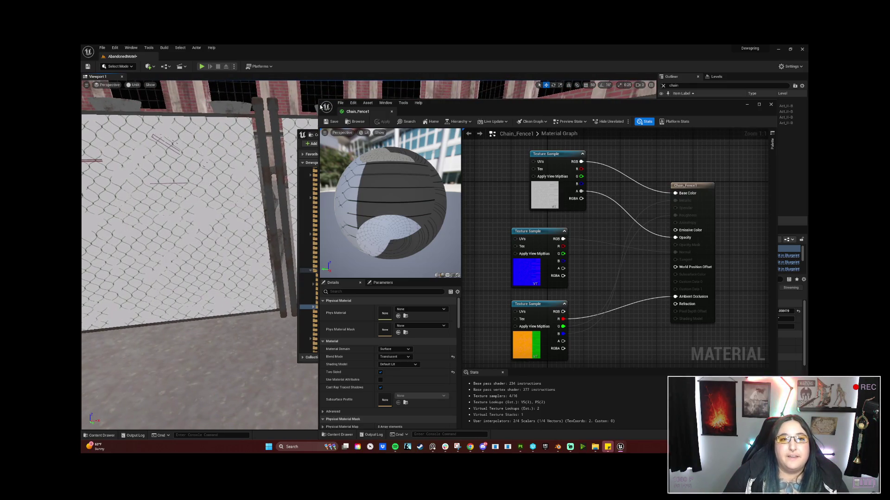
pyautogui.moveTo(318, 99); pyautogui.dragTo(501, 101)
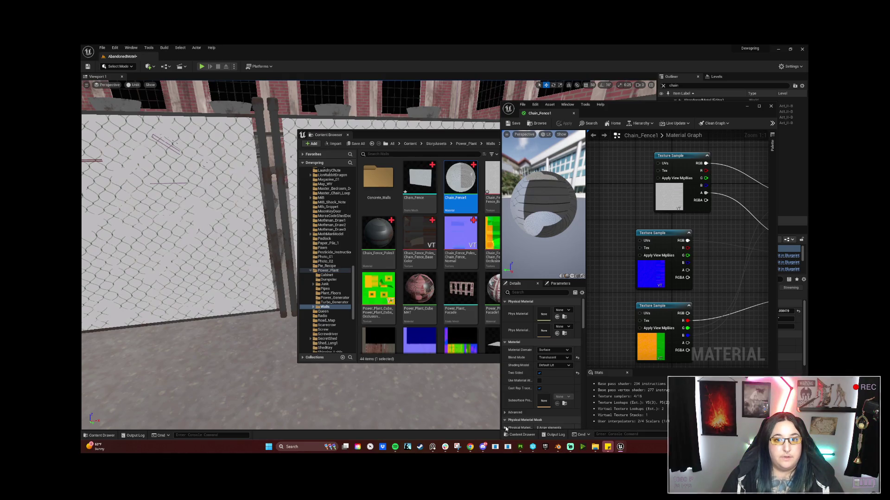
# Step: Reimport the Chain_Fence BaseColor, Normal and OcclusionRoughnessMetallic textures from the Content Browser
pyautogui.click(460, 190)
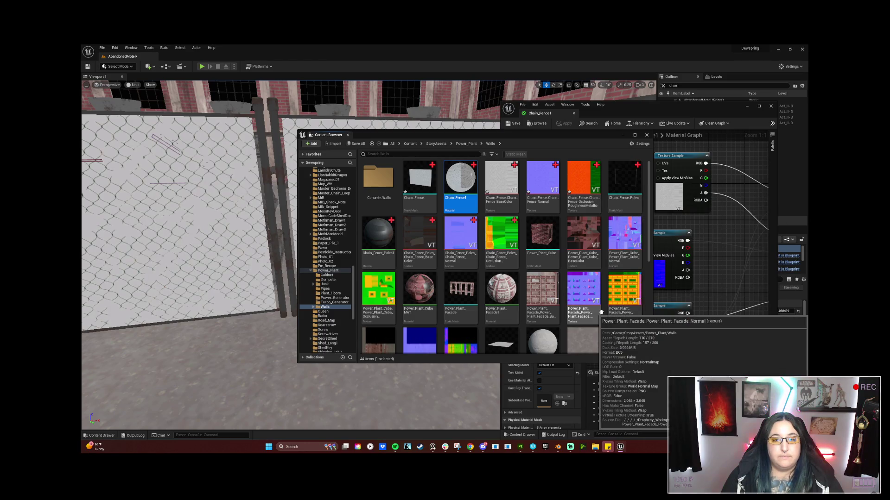
pyautogui.moveTo(505, 141); pyautogui.dragTo(368, 143)
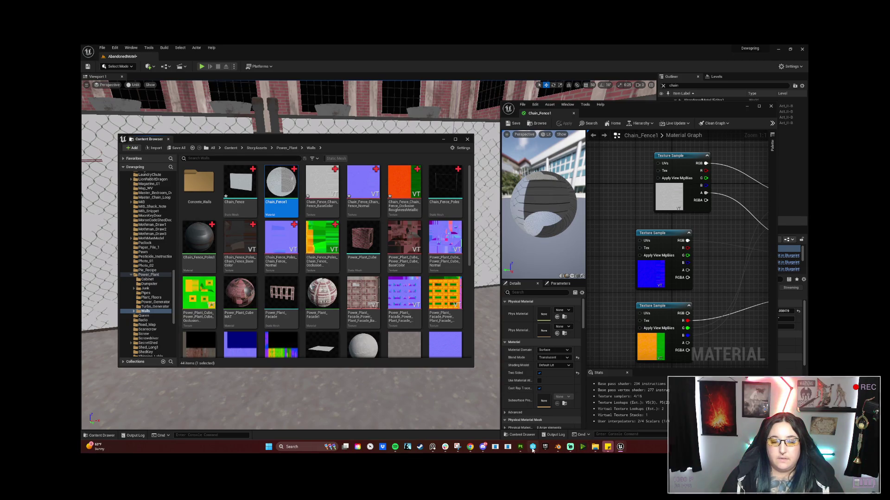
pyautogui.moveTo(503, 453)
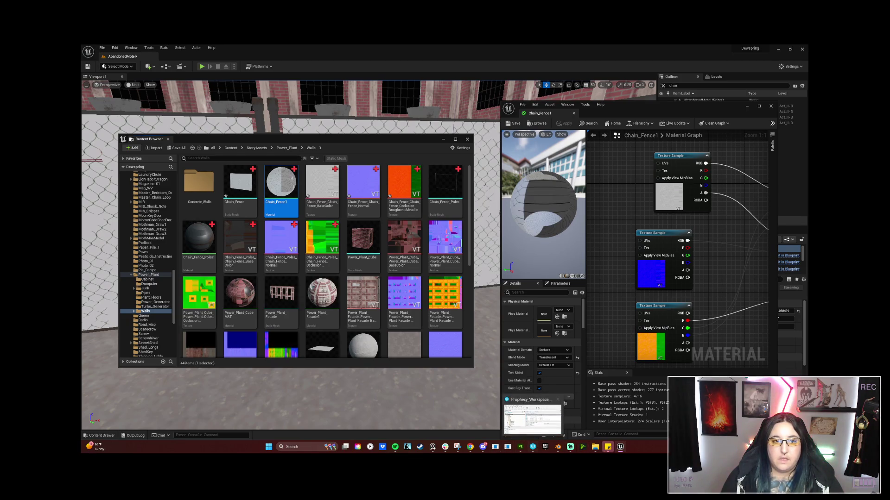
pyautogui.click(322, 185)
pyautogui.keyDown('shift'); pyautogui.click(405, 187); pyautogui.keyUp('shift')
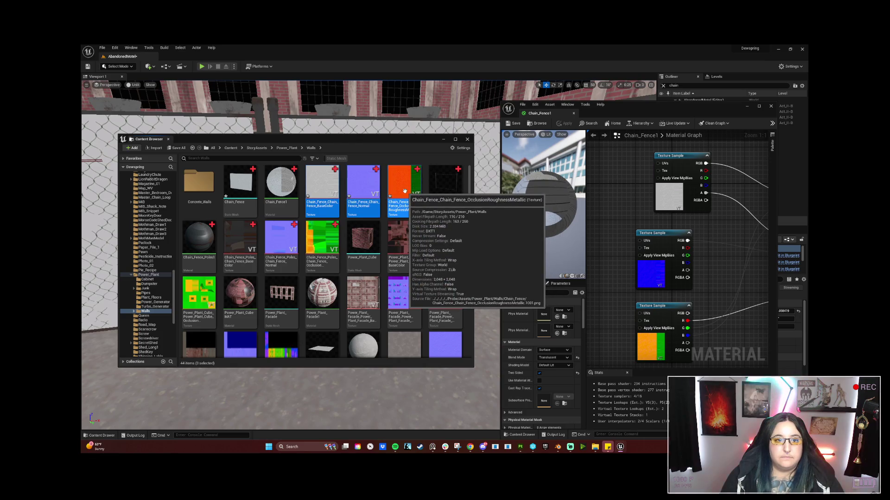
pyautogui.rightClick(406, 193)
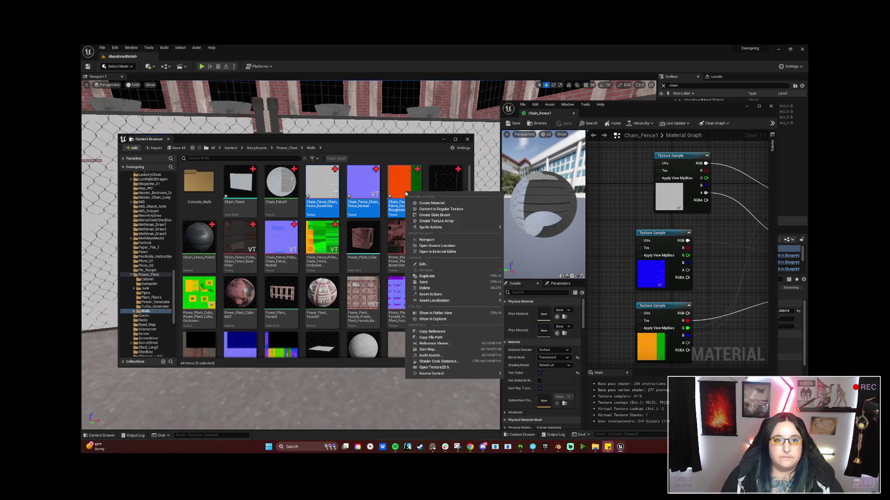
pyautogui.click(439, 242)
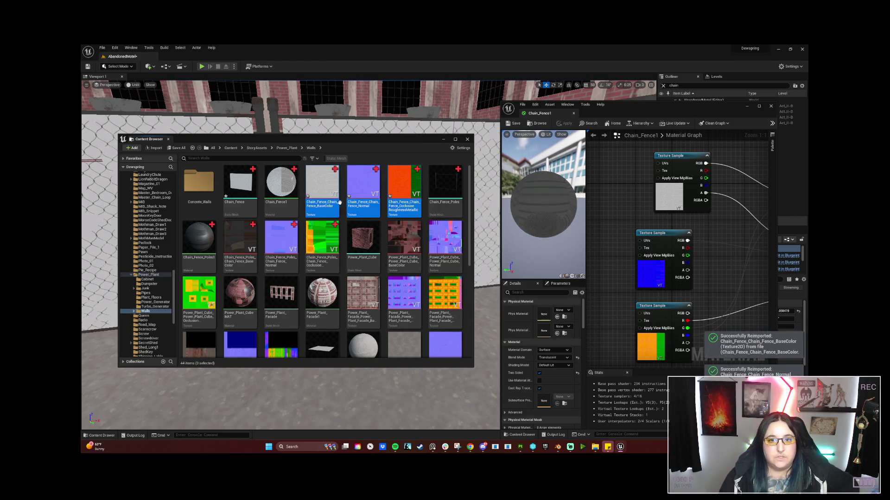
pyautogui.click(521, 447)
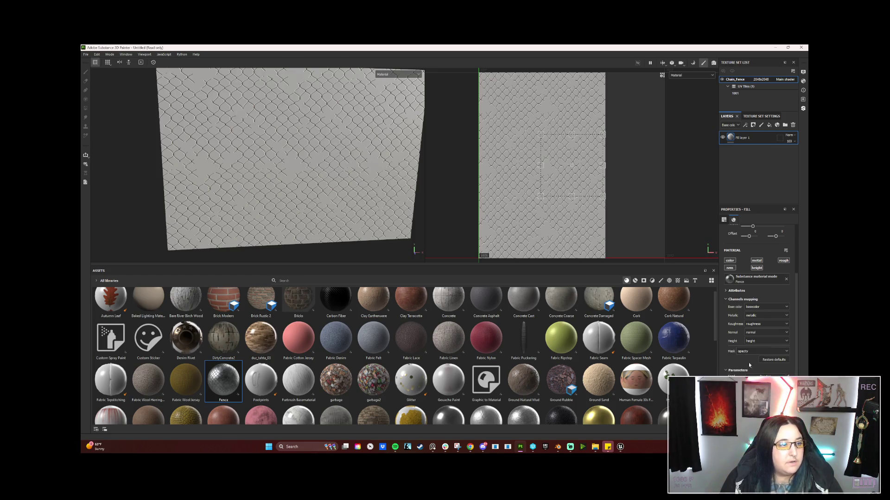
# Step: Open the Chain_Fence folder in File Explorer, select the BaseColor texture, then minimize Explorer
pyautogui.click(595, 448)
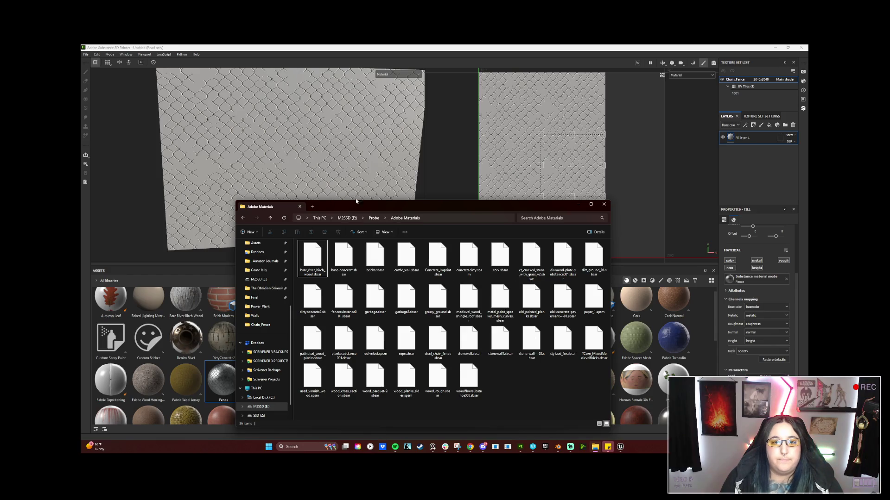
pyautogui.click(273, 326)
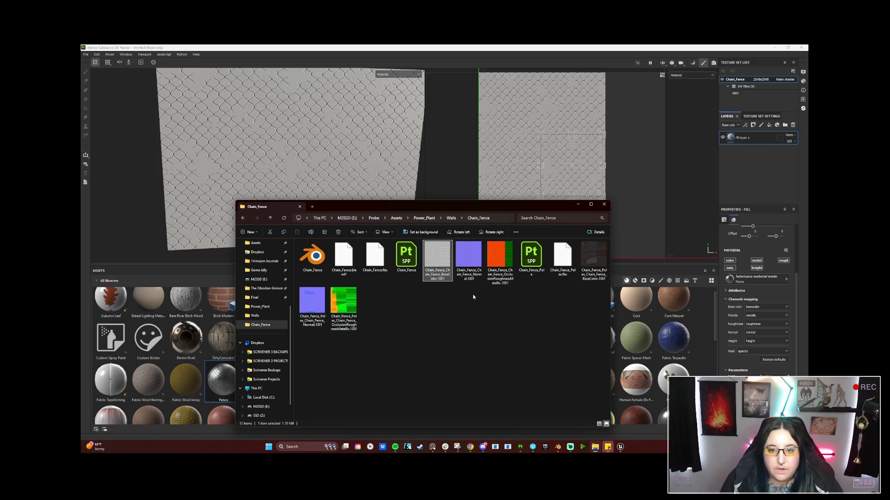
pyautogui.keyDown('shift'); pyautogui.click(505, 266); pyautogui.keyUp('shift')
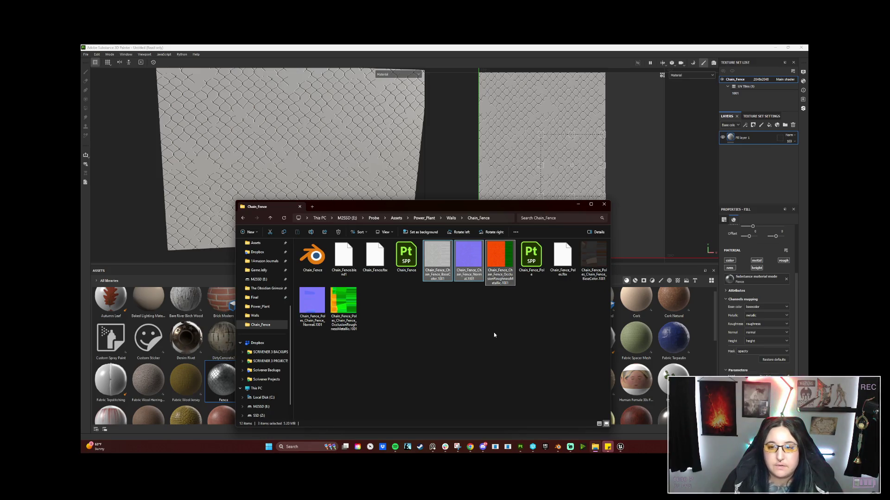
pyautogui.click(594, 260)
pyautogui.click(437, 257)
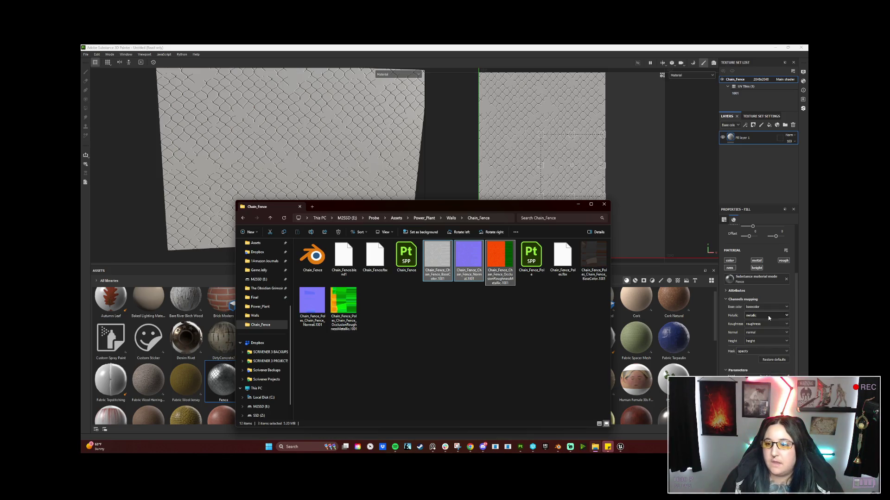
pyautogui.click(577, 206)
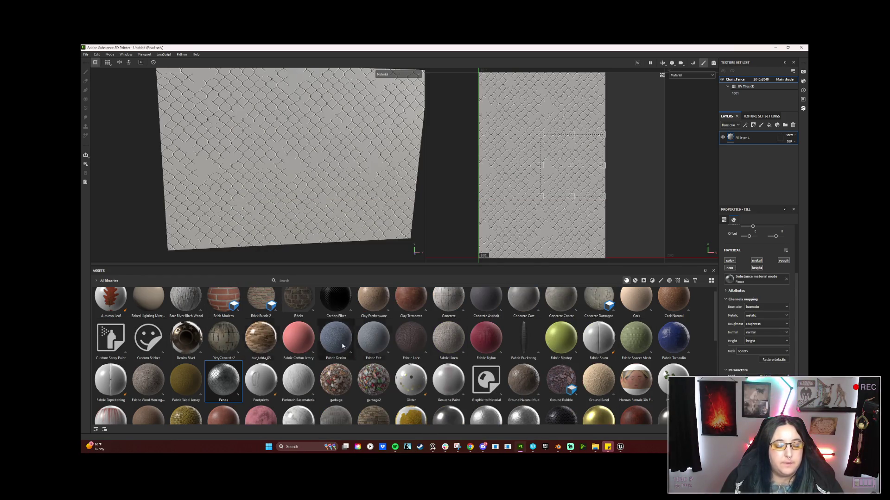
pyautogui.moveTo(452, 319)
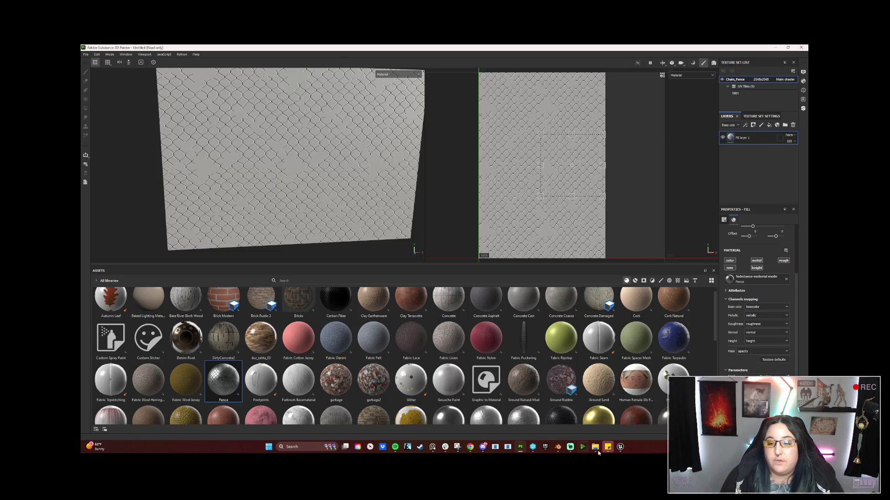
pyautogui.moveTo(623, 456)
pyautogui.click(636, 403)
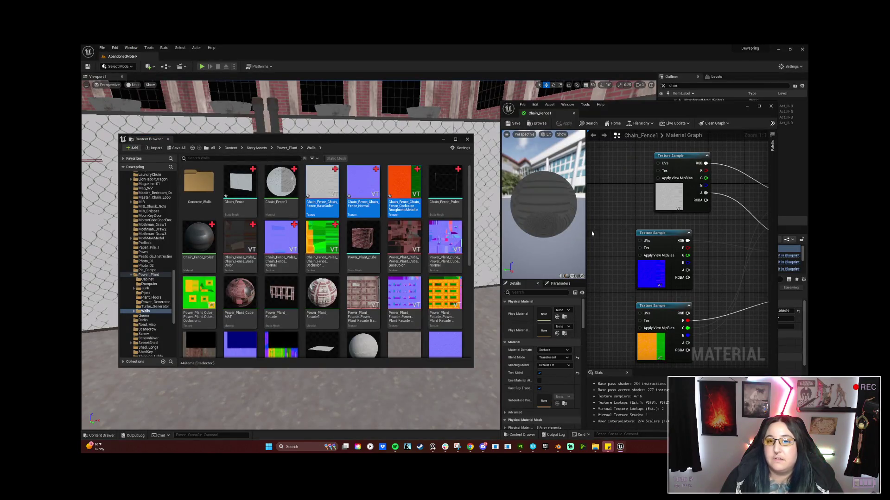
# Step: Break the wire from the texture's alpha to Opacity in the Chain_Fence1 material
pyautogui.click(444, 140)
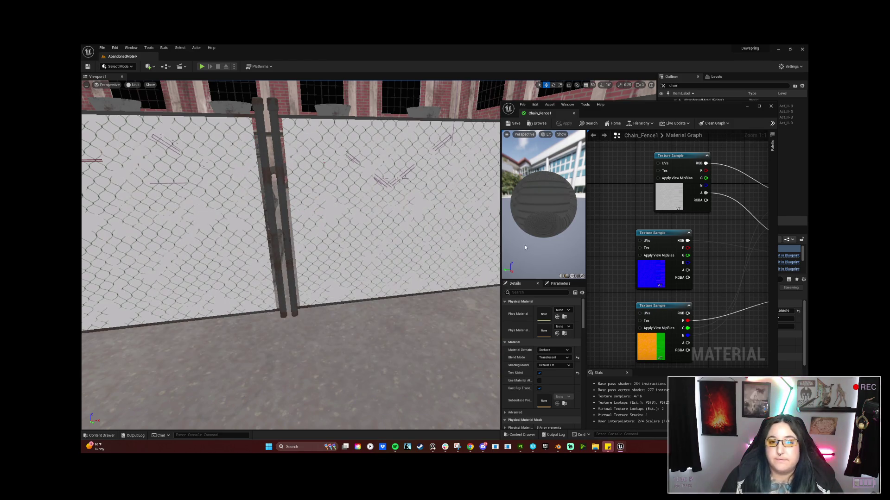
pyautogui.moveTo(501, 244); pyautogui.dragTo(269, 212)
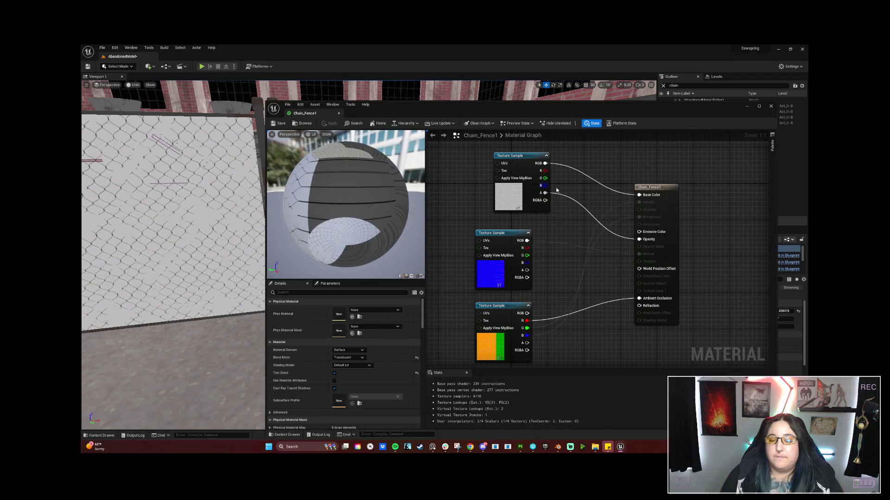
pyautogui.keyDown('alt'); pyautogui.click(545, 193); pyautogui.keyUp('alt')
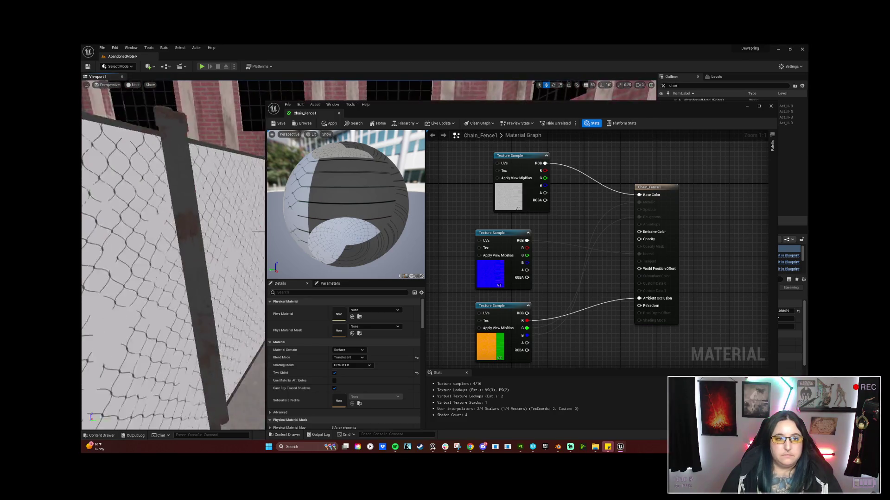
pyautogui.click(520, 448)
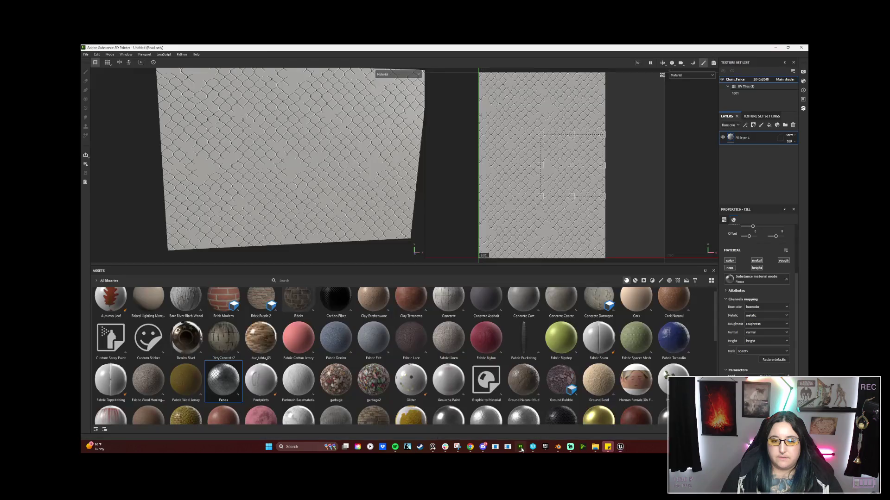
# Step: Delete Fill layer 1 so the fence plane shows plain grey
pyautogui.click(793, 125)
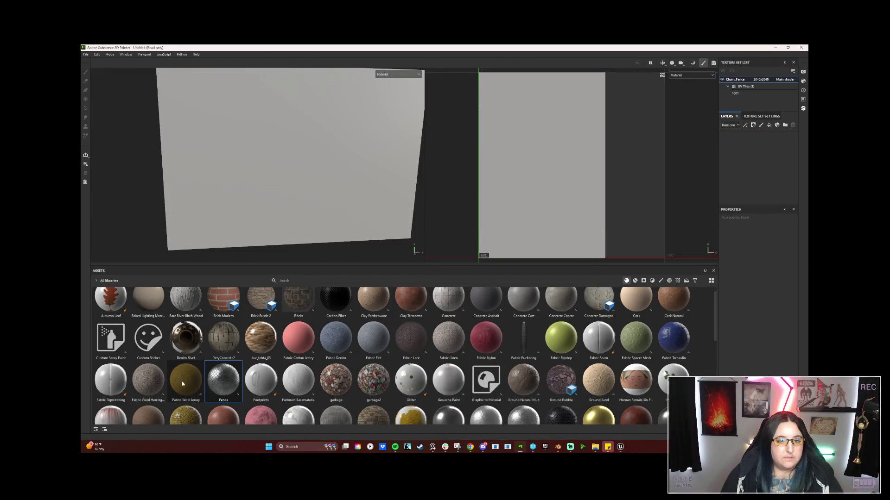
pyautogui.scroll(-6, 153, 356)
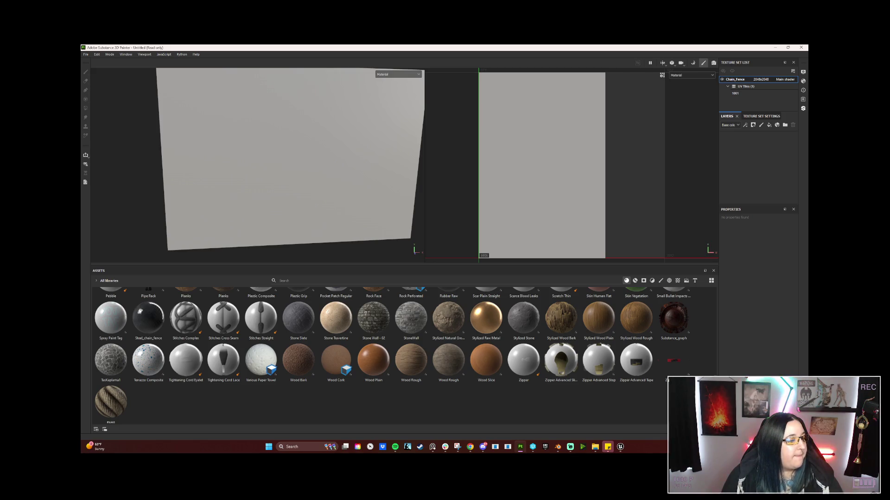
pyautogui.hotkey('alt', 'Tab')
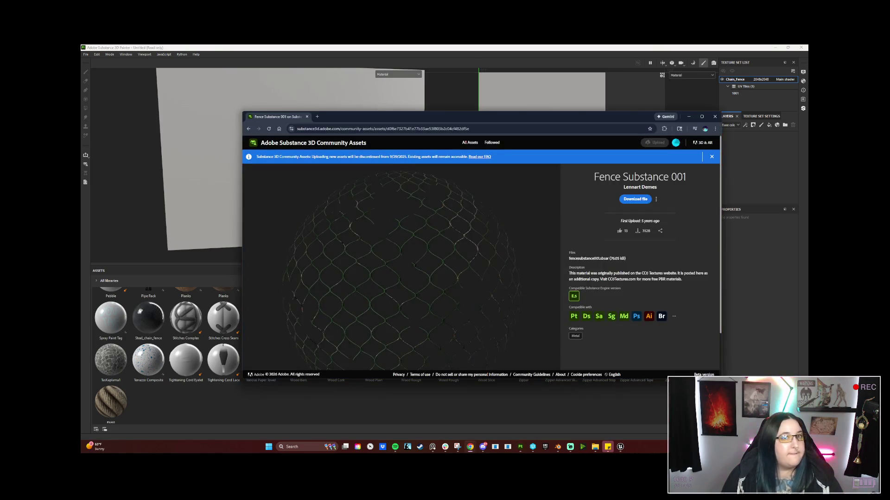
# Step: Minimize the Chrome window showing the Fence Substance 001 page
pyautogui.click(688, 116)
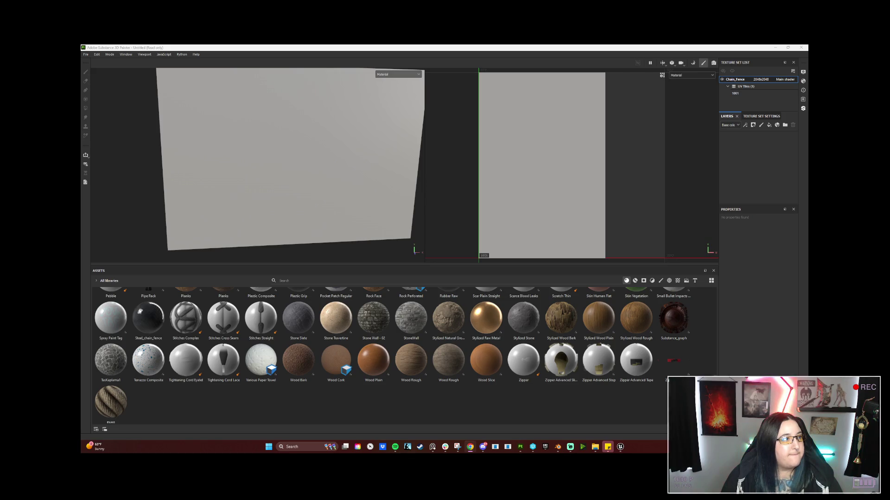
pyautogui.hotkey('alt', 'Tab')
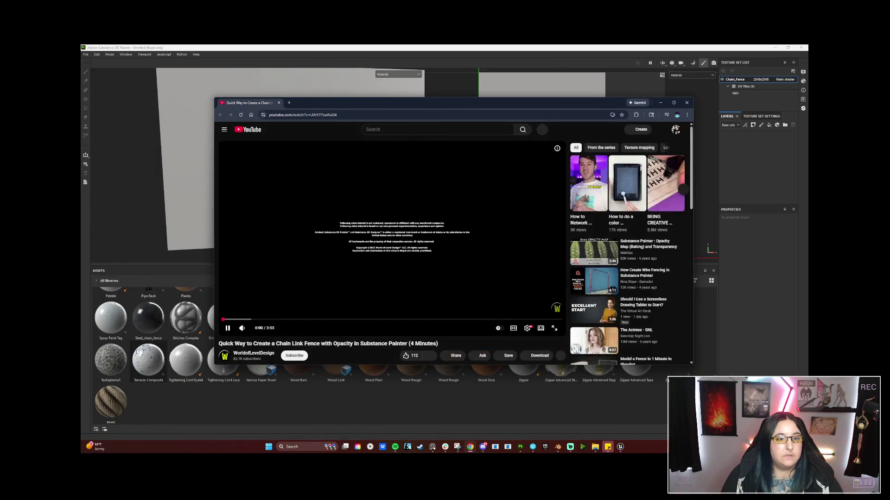
# Step: Maximize the browser and scrub the chain-link fence tutorial forward to 1:11
pyautogui.moveTo(271, 320); pyautogui.dragTo(281, 321)
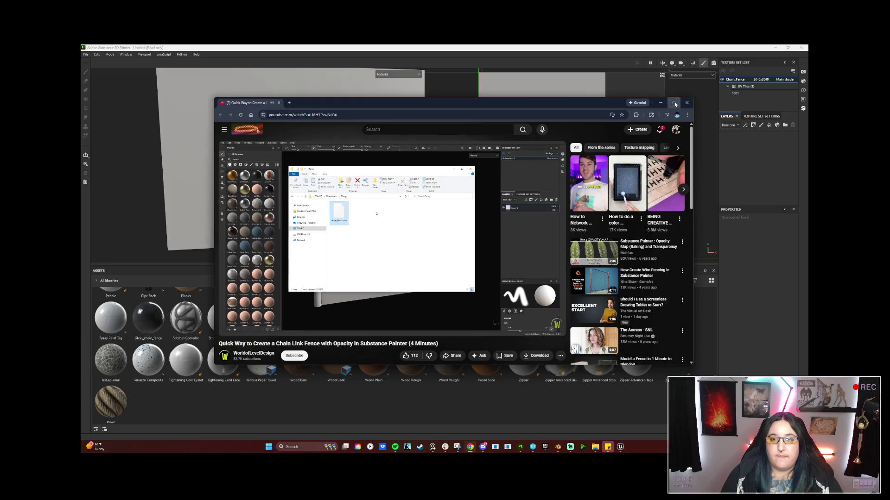
pyautogui.press('super+Up')
pyautogui.moveTo(258, 368); pyautogui.dragTo(259, 367)
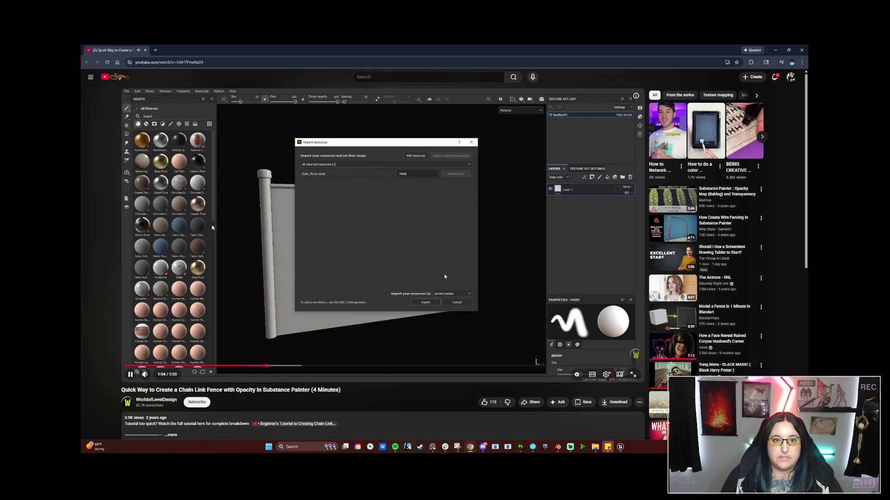
pyautogui.click(282, 367)
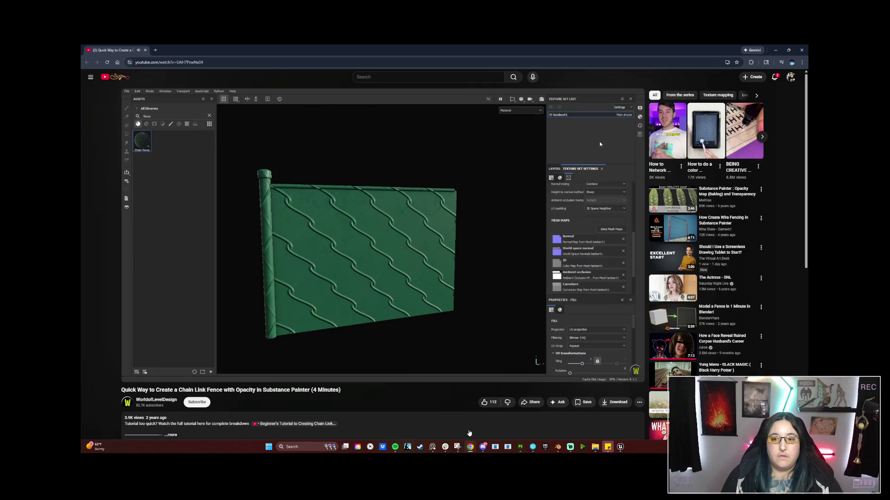
# Step: Pause the tutorial at 1:44 and go back to Substance Painter
pyautogui.moveTo(455, 334)
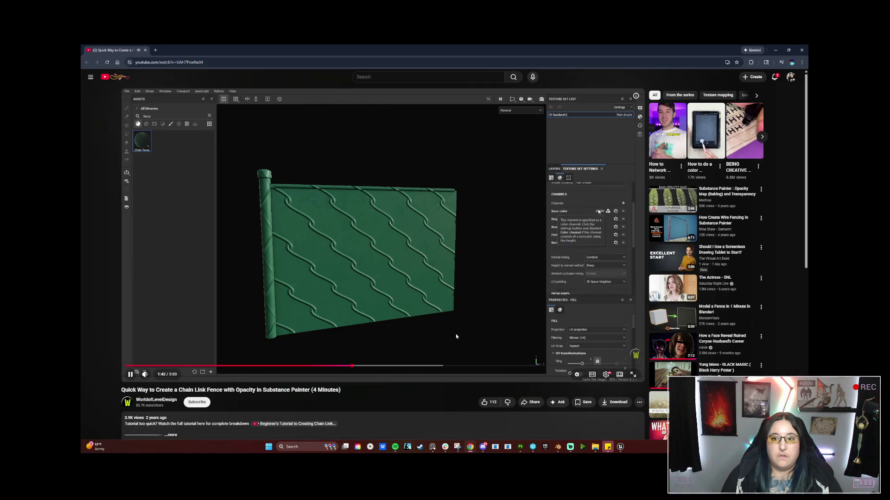
pyautogui.click(456, 344)
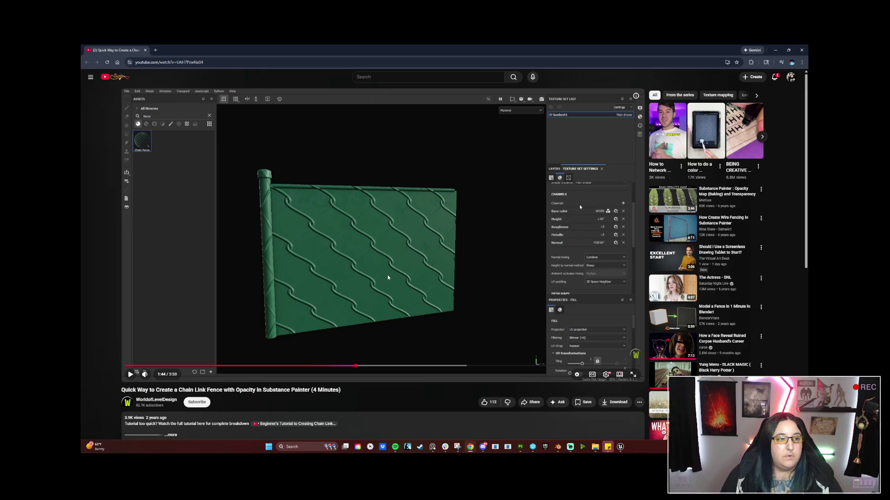
pyautogui.moveTo(479, 452)
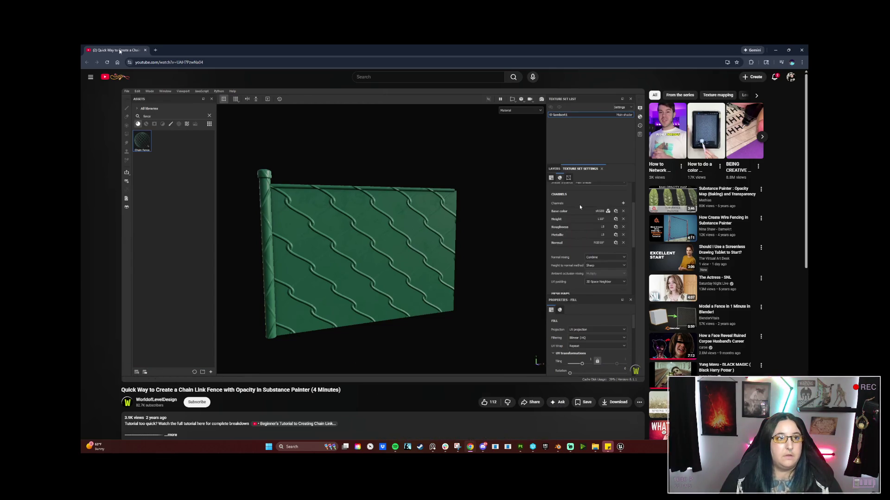
pyautogui.click(520, 448)
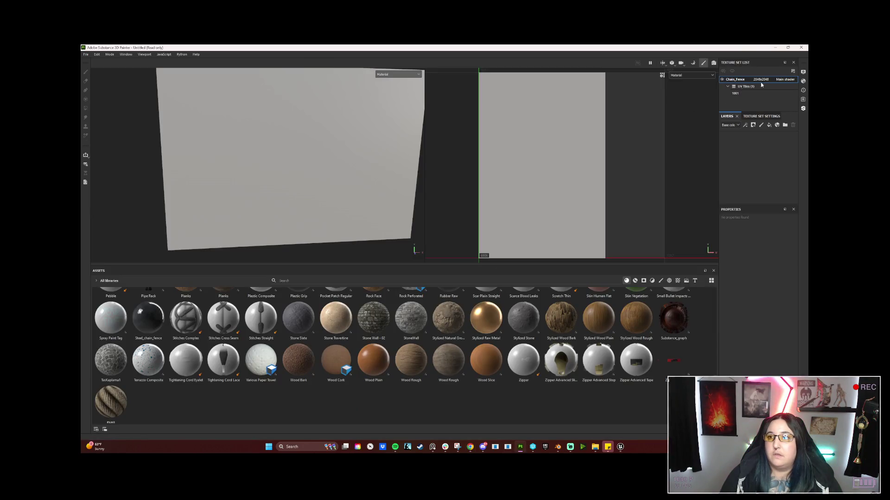
# Step: Set the Chain_Fence shader to pbr-metal-rough-with-alpha-blending and float the Shader Settings panel
pyautogui.click(803, 81)
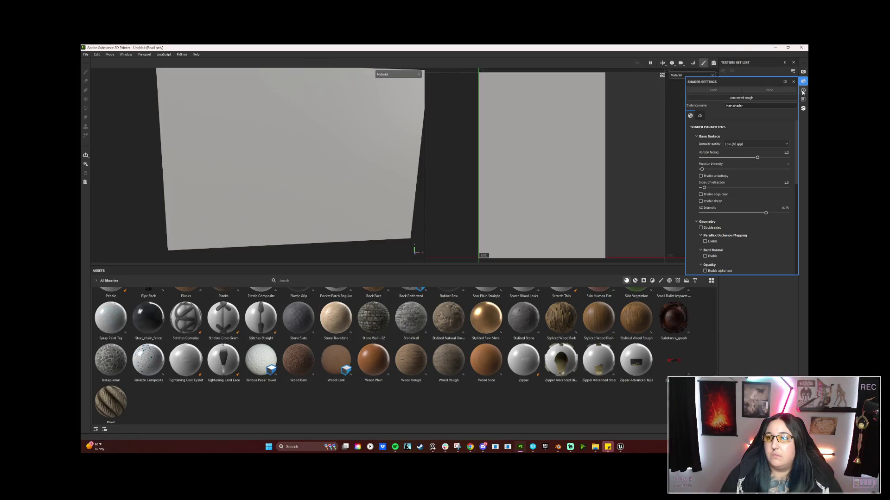
pyautogui.click(757, 98)
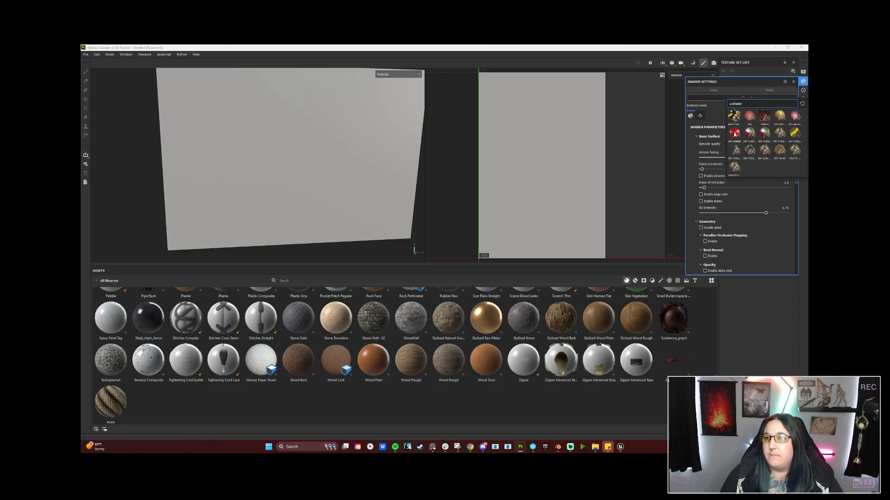
pyautogui.click(719, 111)
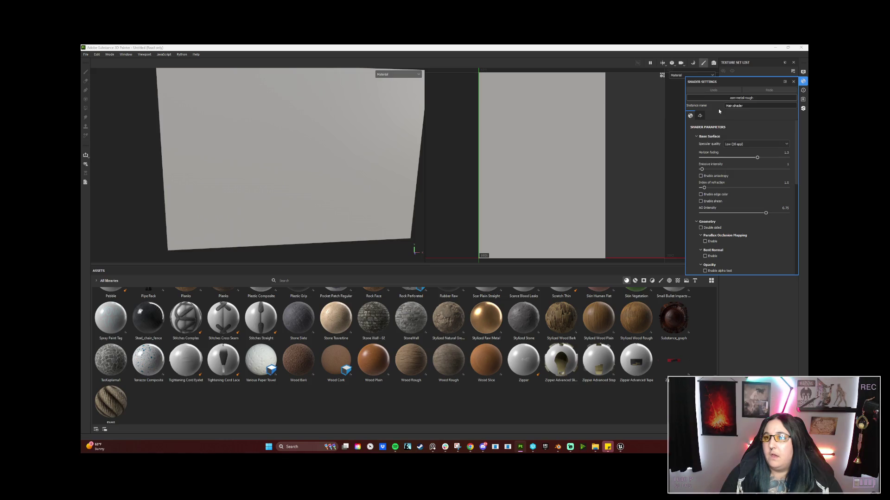
pyautogui.click(751, 99)
pyautogui.click(735, 157)
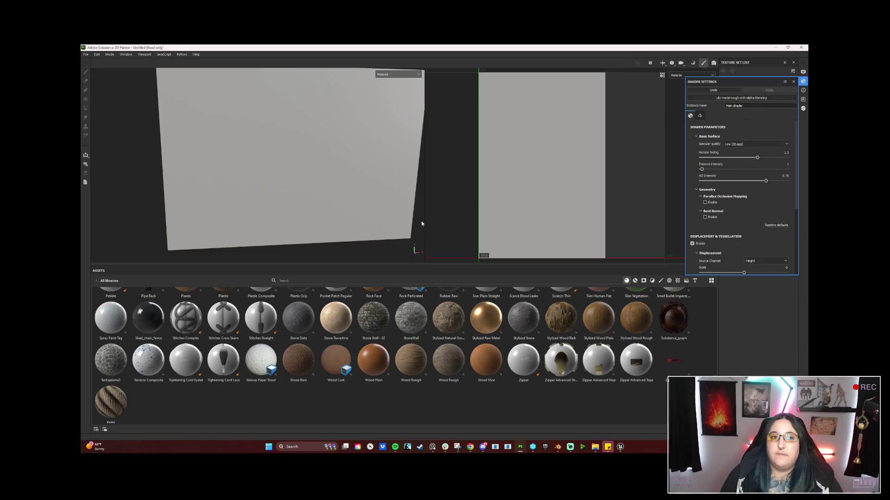
pyautogui.moveTo(766, 81); pyautogui.dragTo(651, 167)
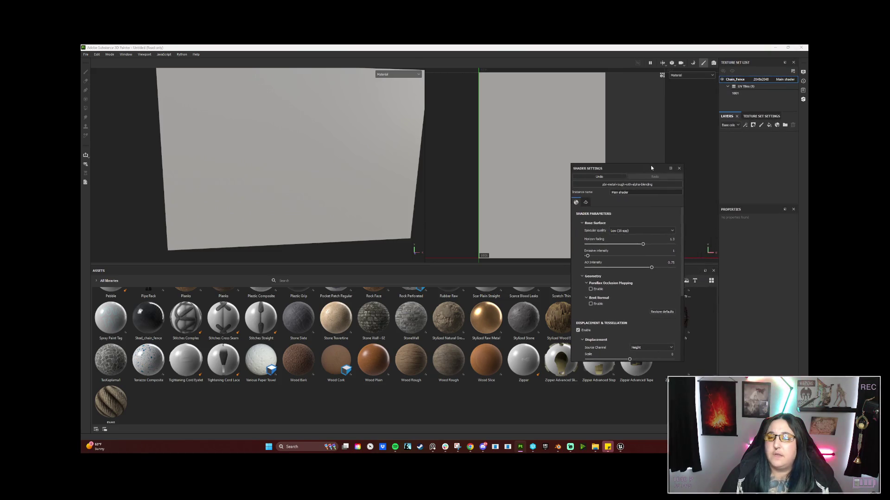